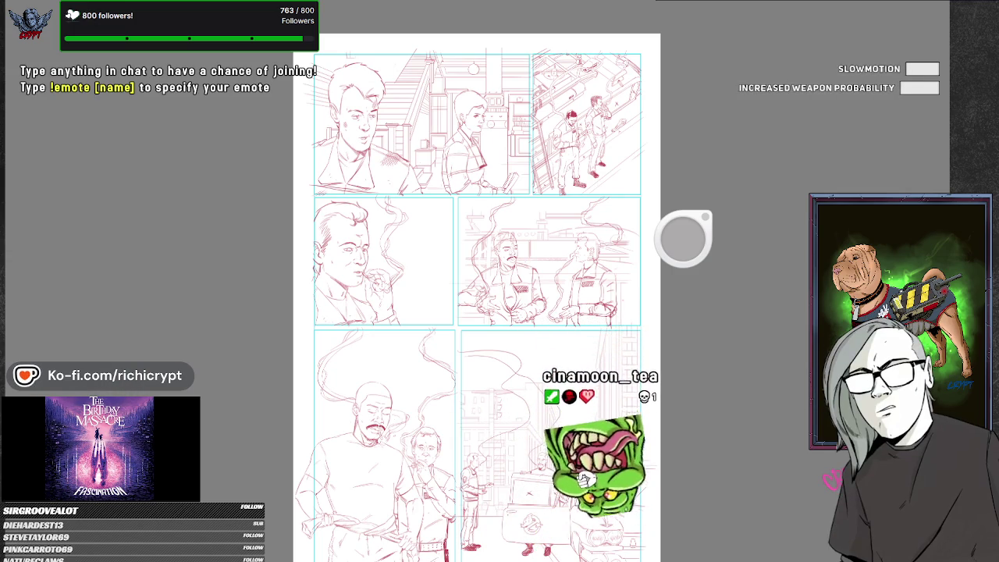
Zoom in on the middle row of pencilled panels.
scroll(476, 304, up, 3)
scroll(476, 305, up, 2)
scroll(476, 304, down, 5)
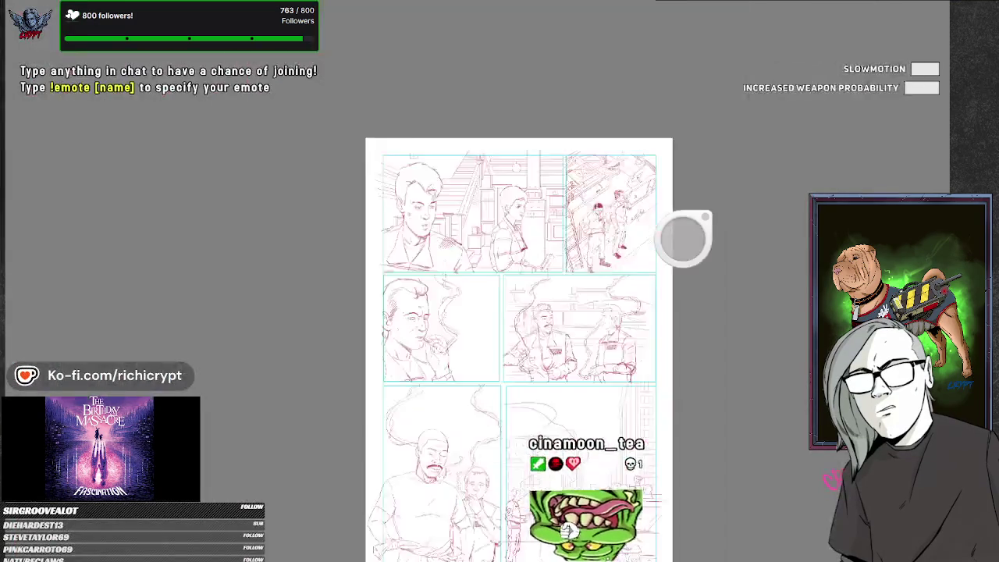
scroll(476, 304, up, 4)
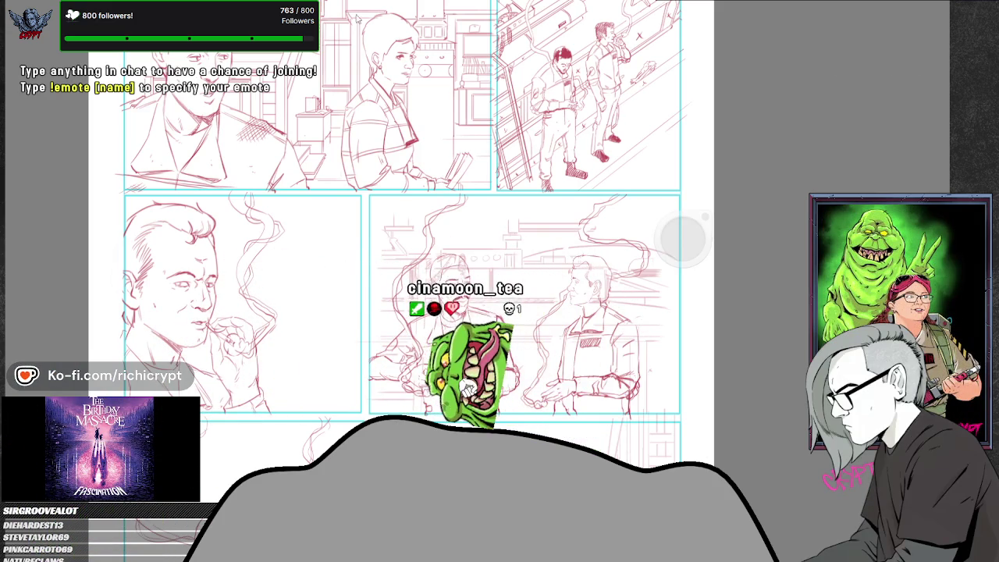
Step back through the two-men panel's sketch versions to its cleaner sketch.
key(ctrl+z)
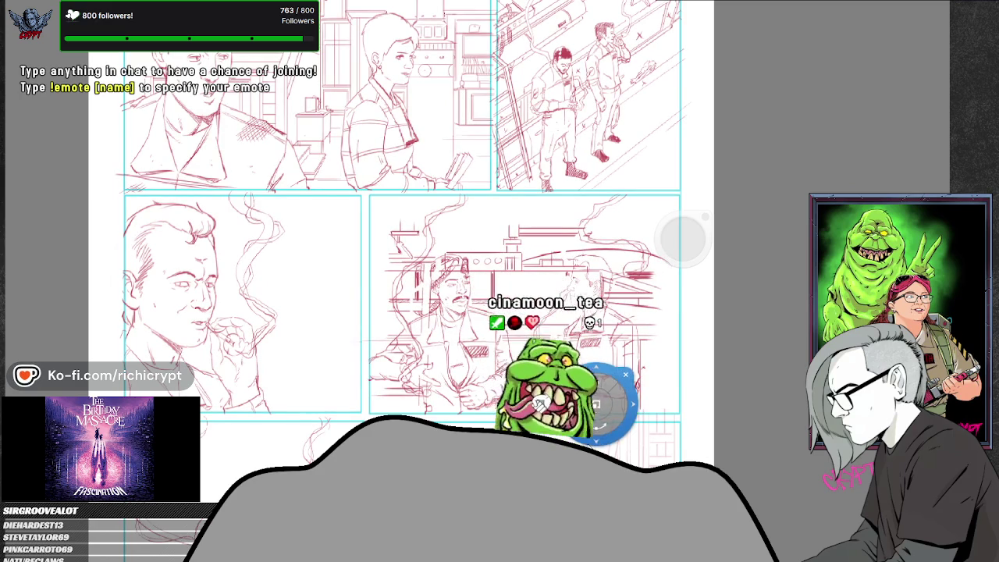
key(ctrl+z)
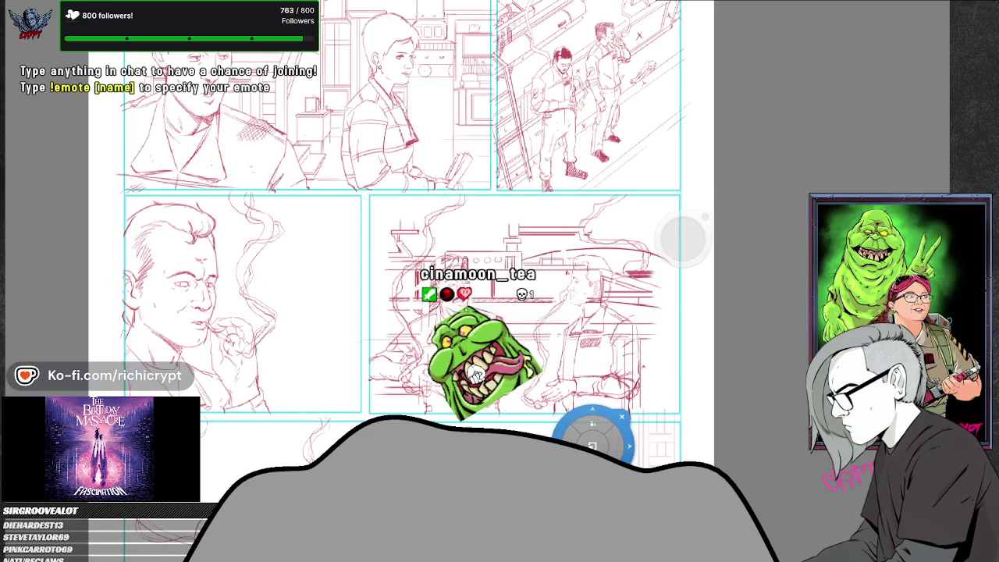
key(ctrl+z)
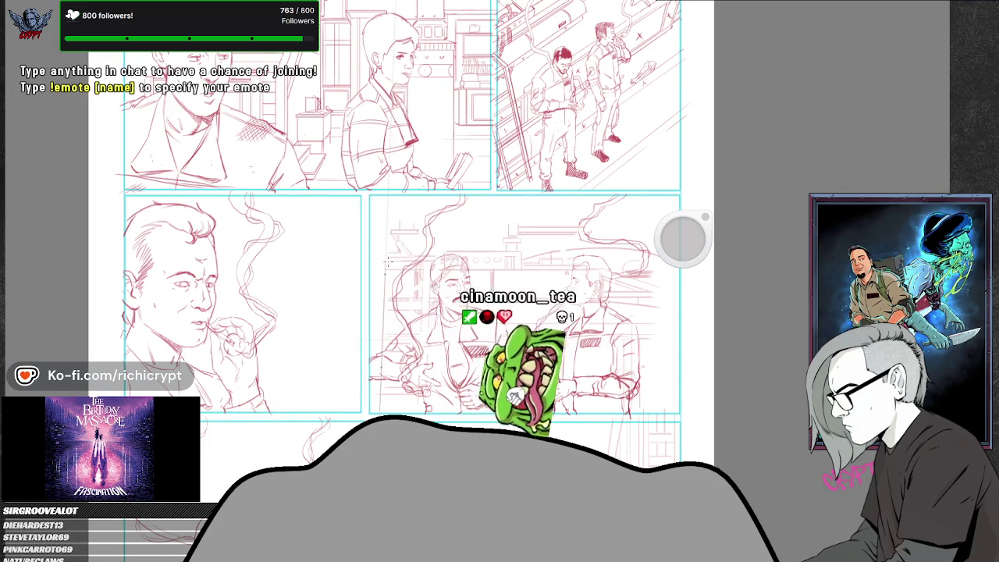
drag(399, 367, 405, 367)
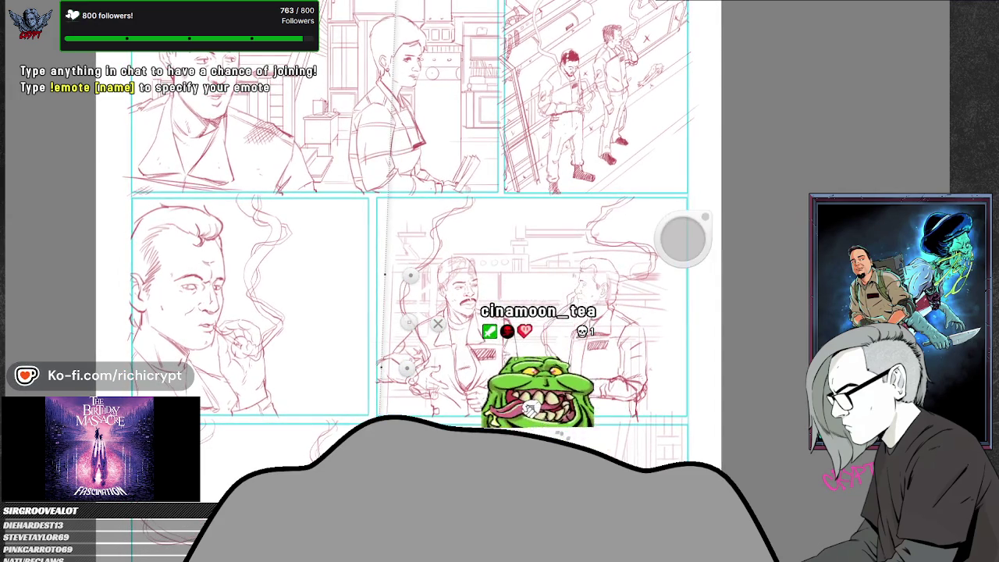
drag(405, 413, 394, 407)
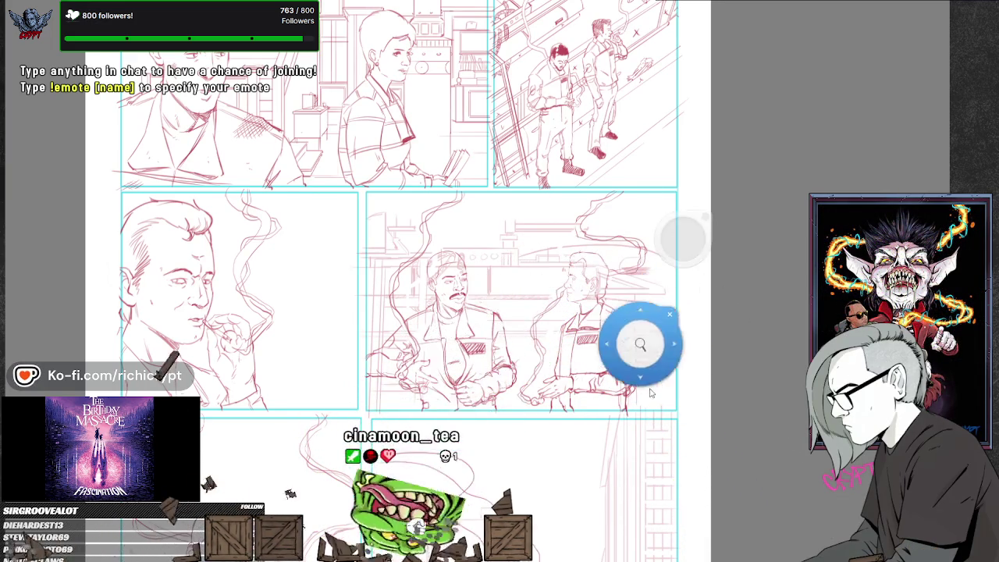
drag(650, 376, 558, 404)
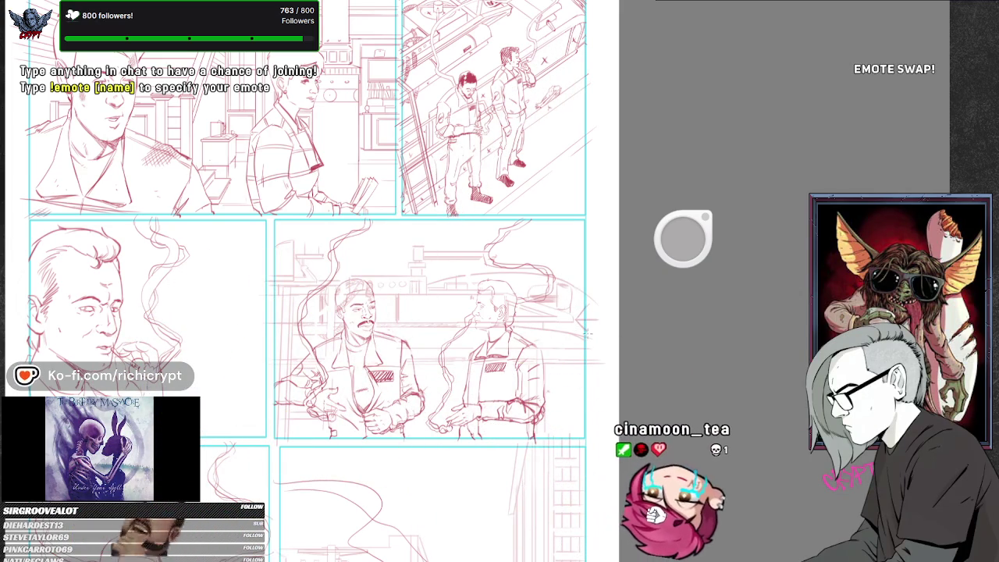
Zoom out to the full page, then zoom in on the top-left panel.
scroll(568, 347, down, 3)
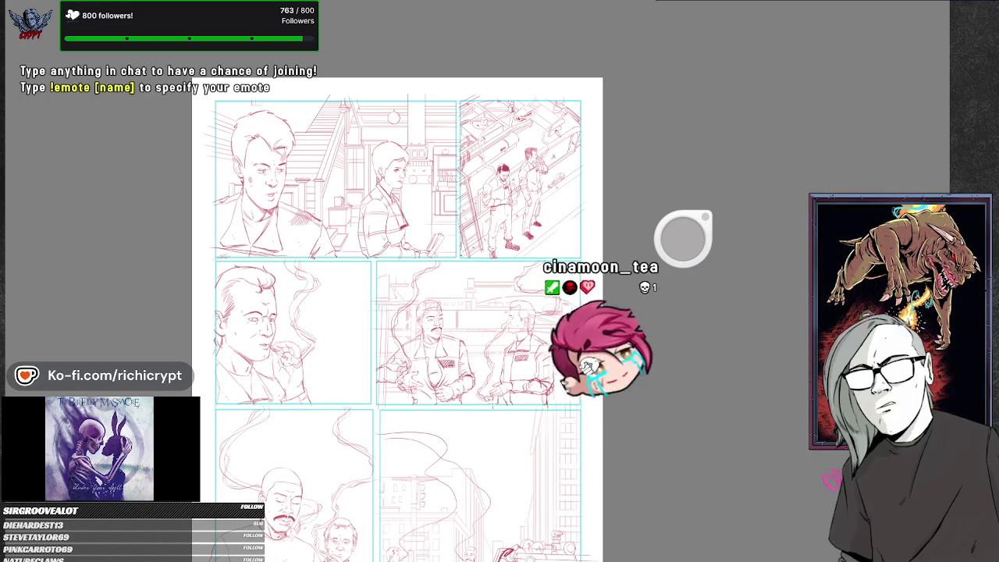
scroll(683, 238, down, 2)
scroll(682, 238, up, 2)
scroll(683, 238, up, 1)
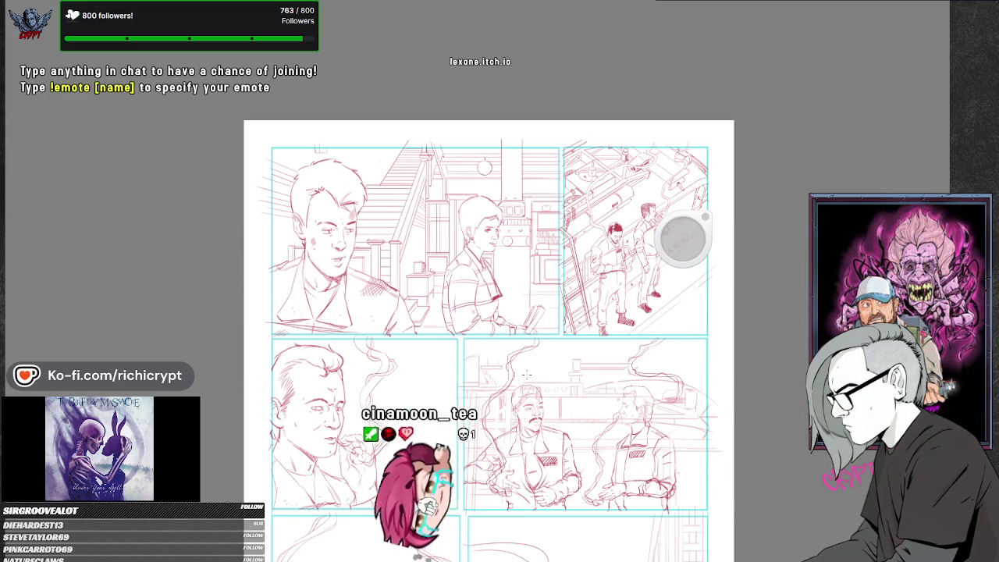
scroll(395, 227, up, 2)
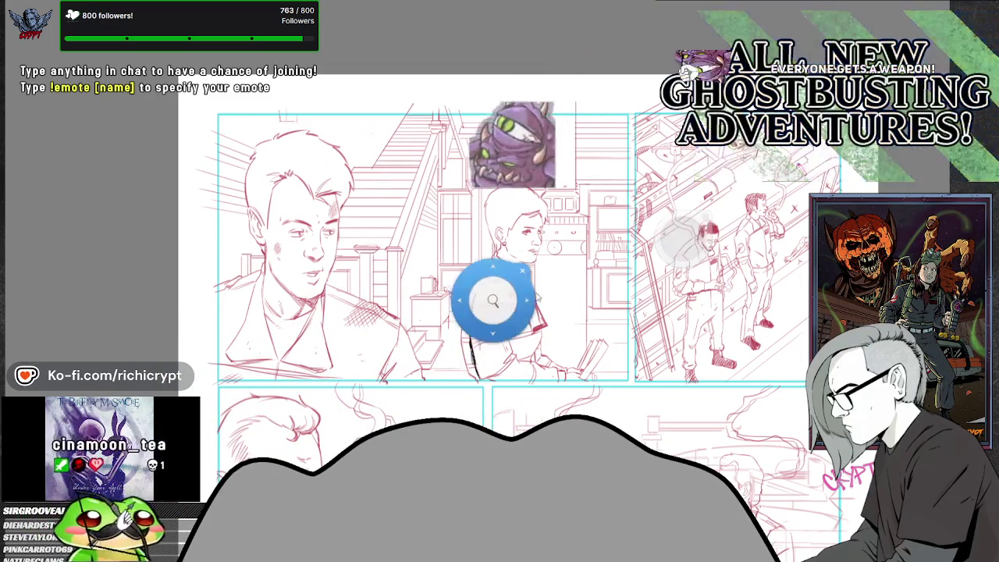
Zoom in further on the woman in the top interior panel.
scroll(489, 317, up, 3)
scroll(510, 306, up, 2)
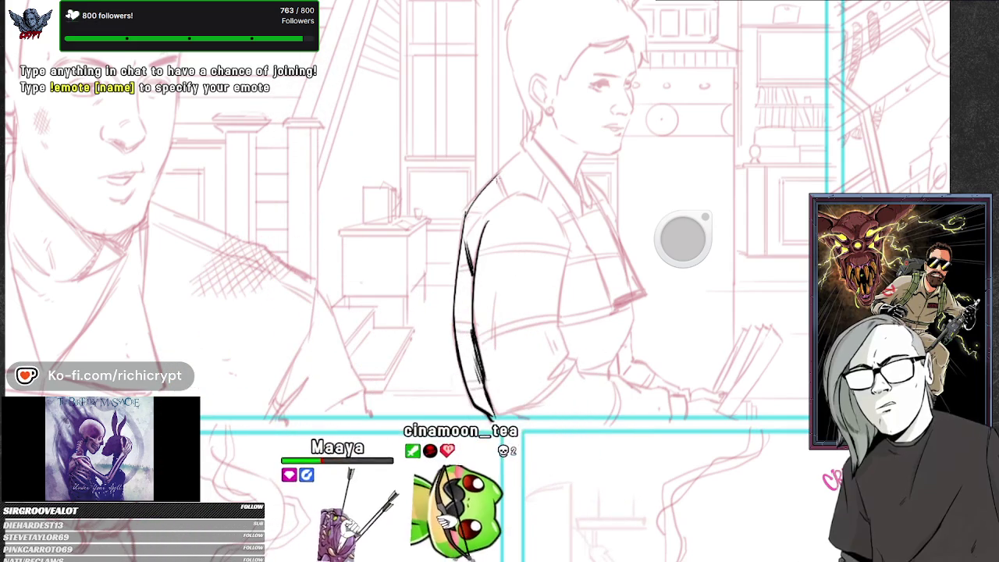
Ink the woman's shoulder curve, arm stroke and jacket outline in black.
drag(466, 212, 506, 150)
key(ctrl+z)
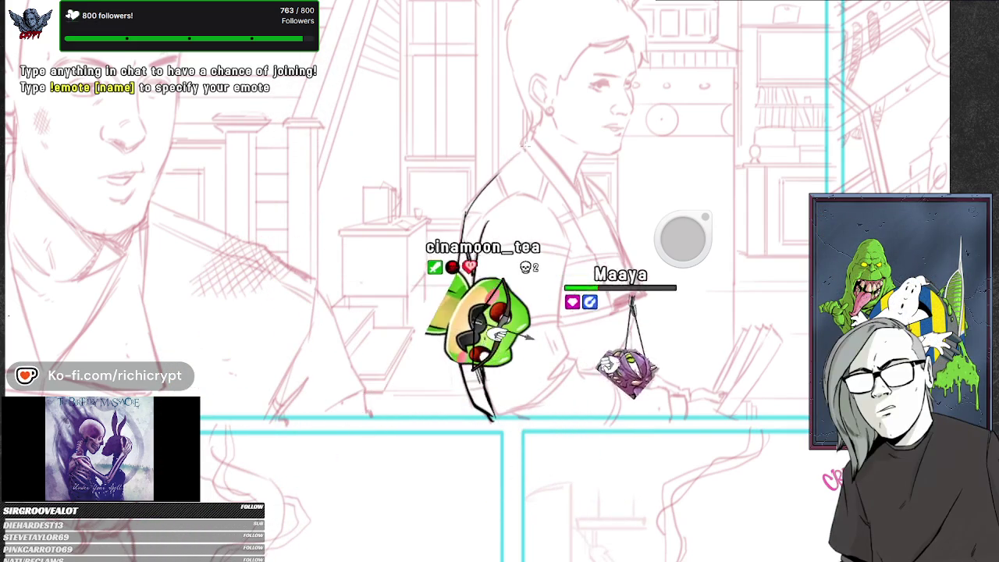
drag(466, 212, 521, 150)
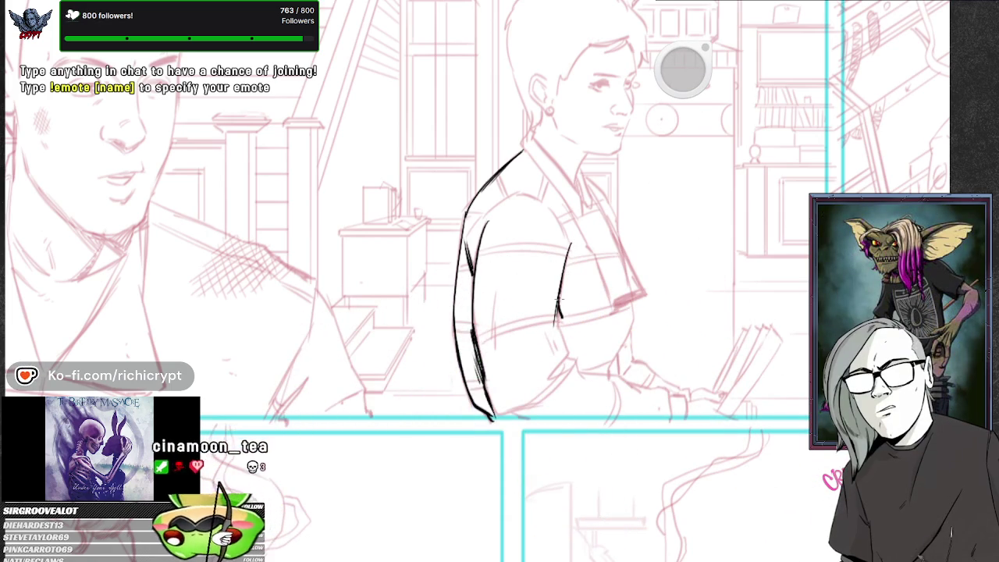
drag(557, 336, 526, 357)
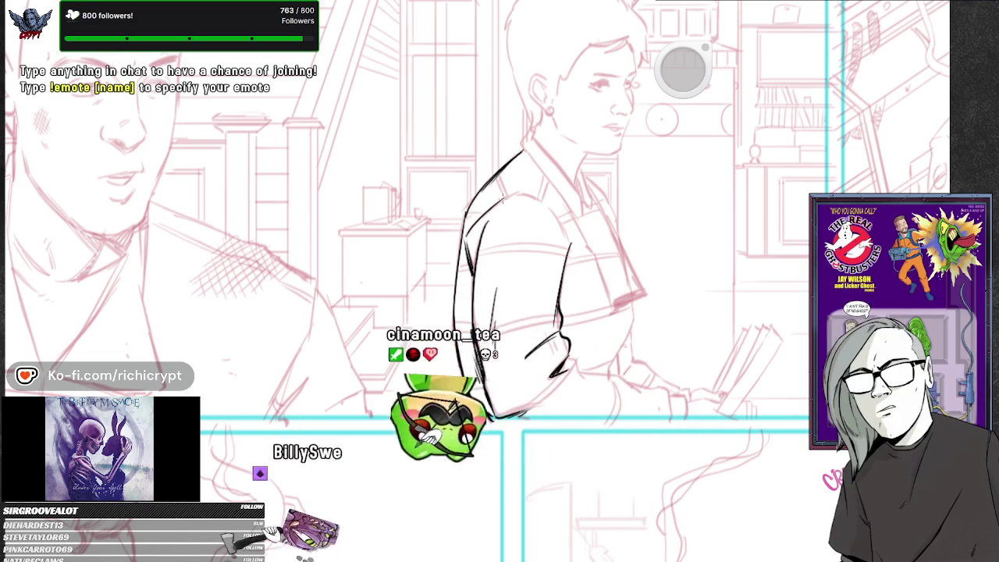
drag(529, 193, 570, 238)
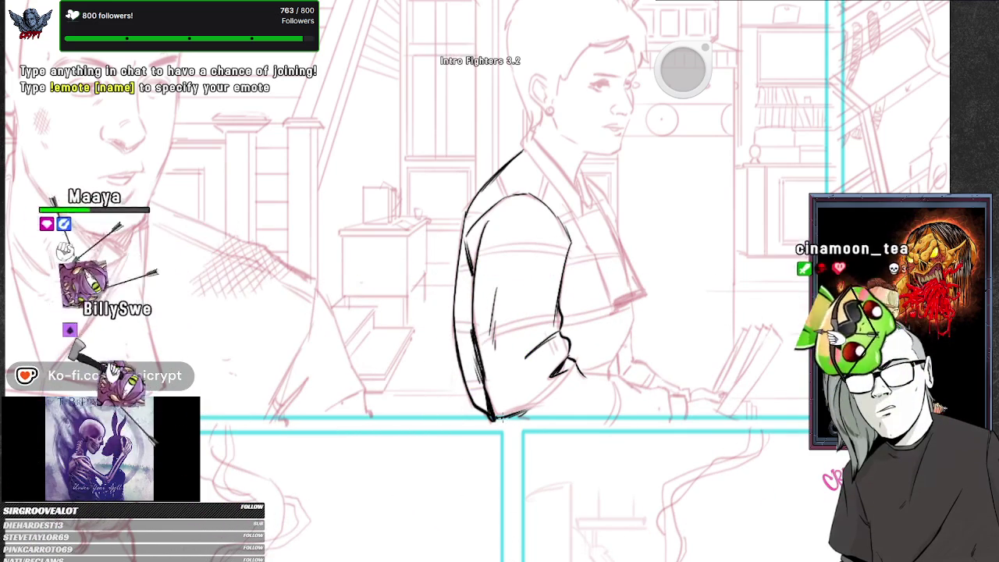
Pan the page, then ink the lines near her hand and the jacket lapel.
drag(677, 437, 644, 450)
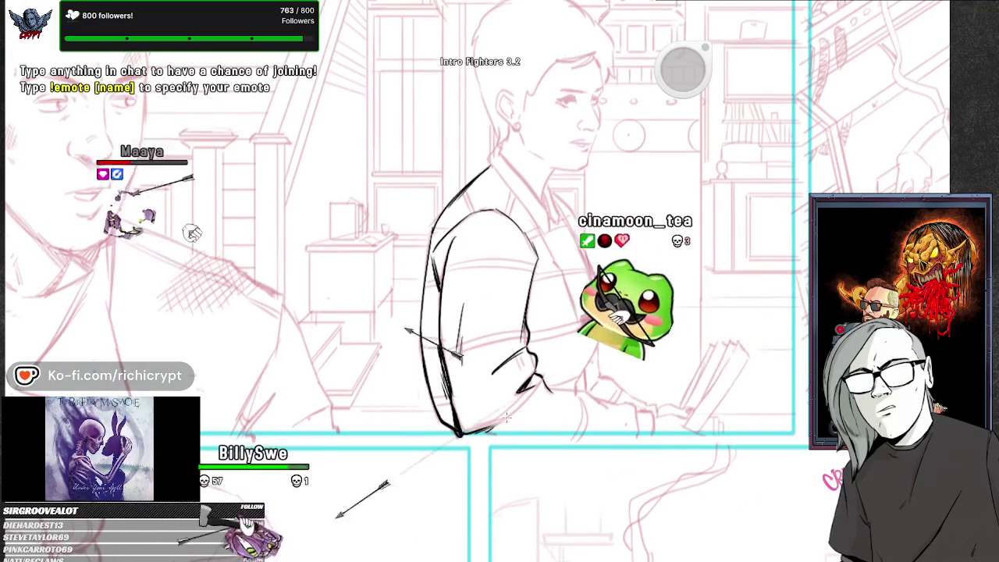
drag(508, 423, 329, 455)
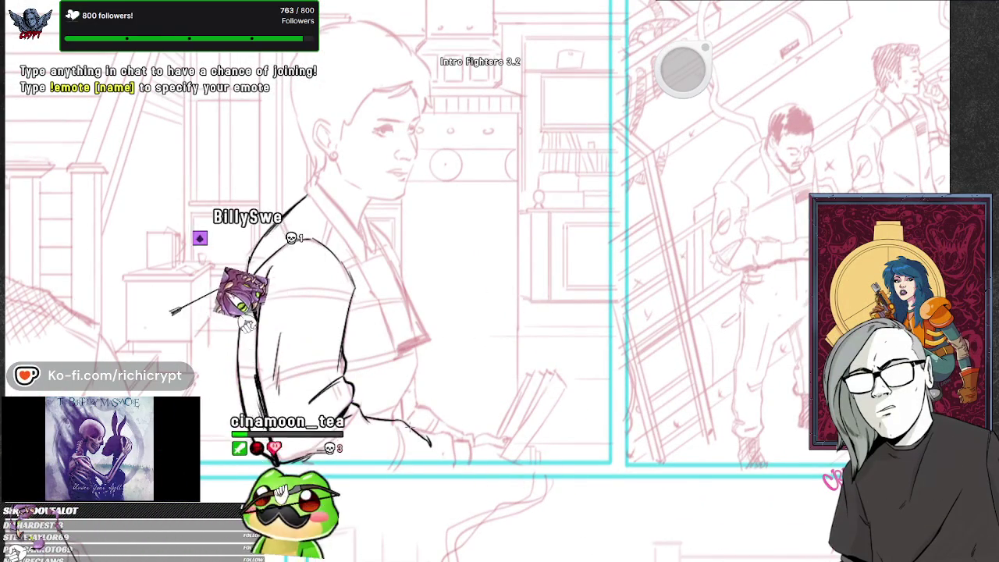
drag(447, 441, 454, 466)
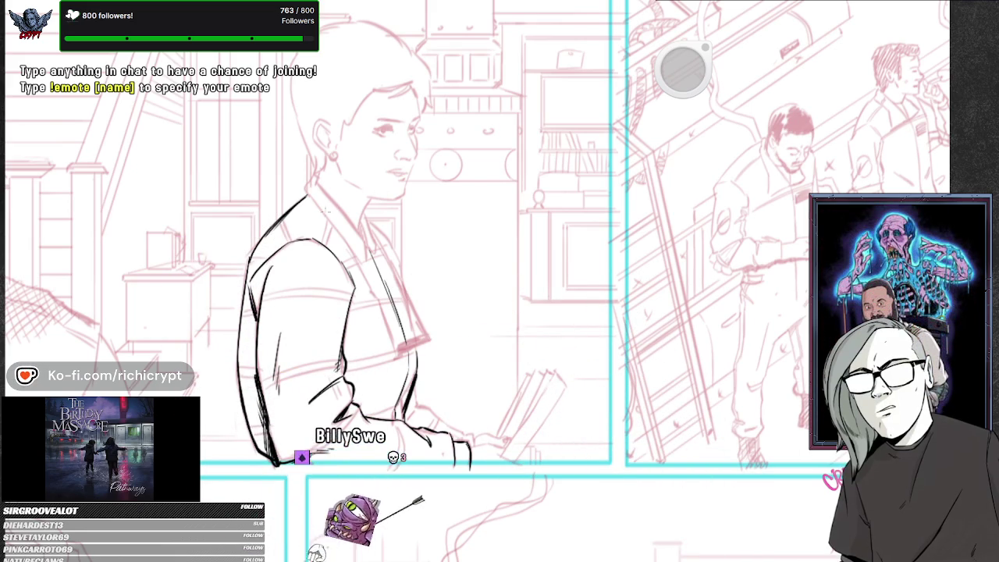
drag(311, 194, 361, 251)
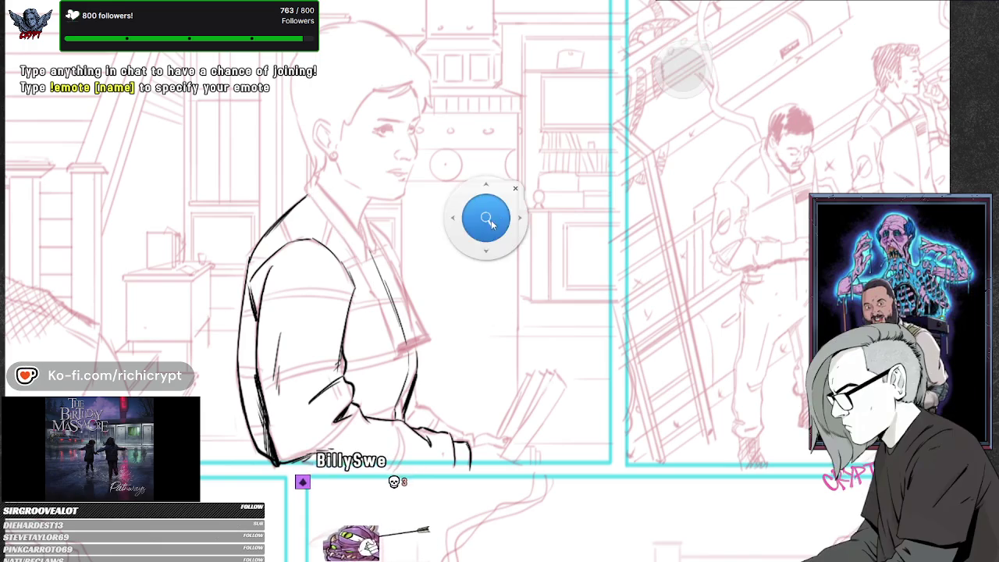
Pan the view across the woman's panel and zoom in.
drag(454, 242, 706, 246)
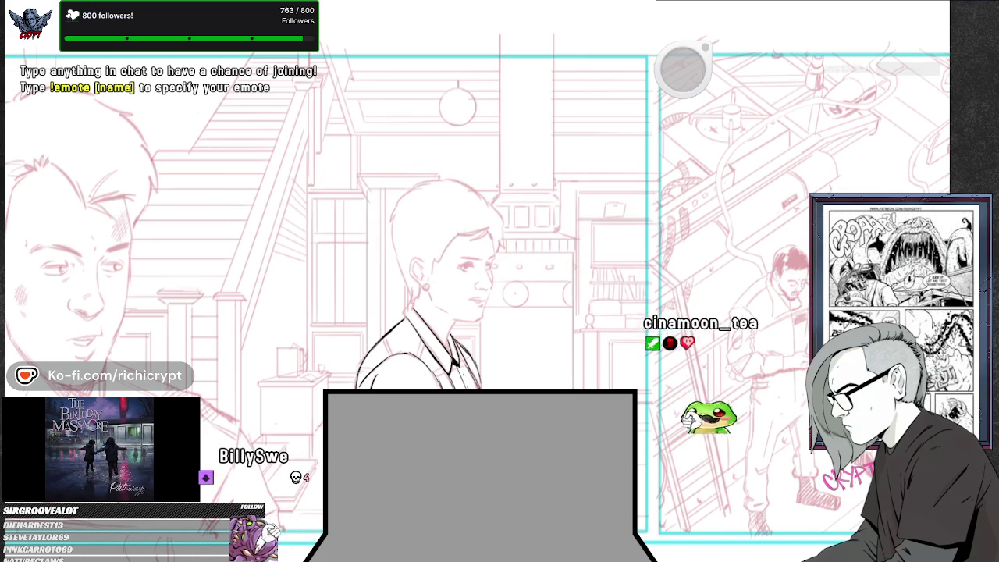
scroll(574, 363, up, 3)
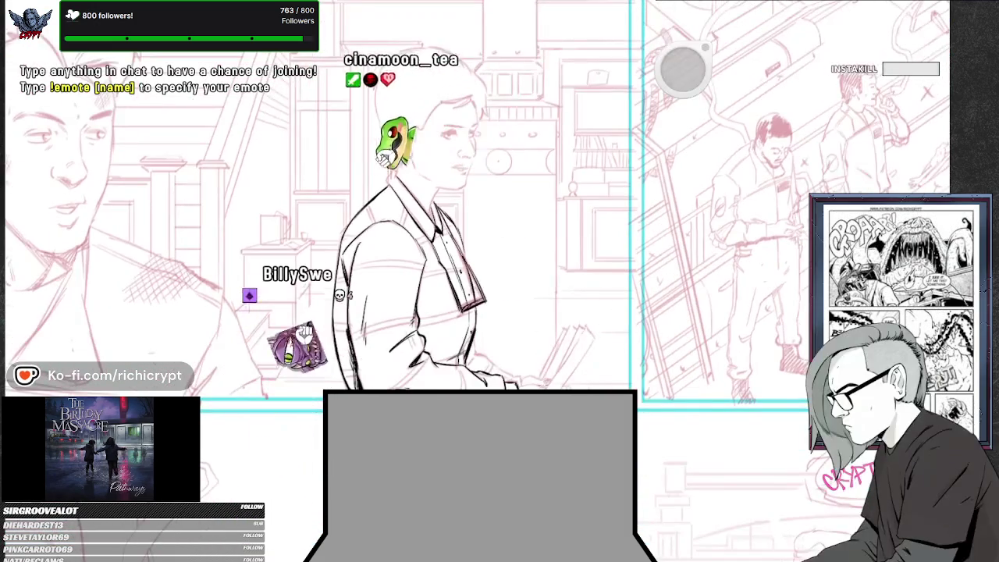
Ink the edges of the papers in the woman's hand, then pan up to her head.
drag(587, 332, 548, 385)
drag(573, 339, 591, 332)
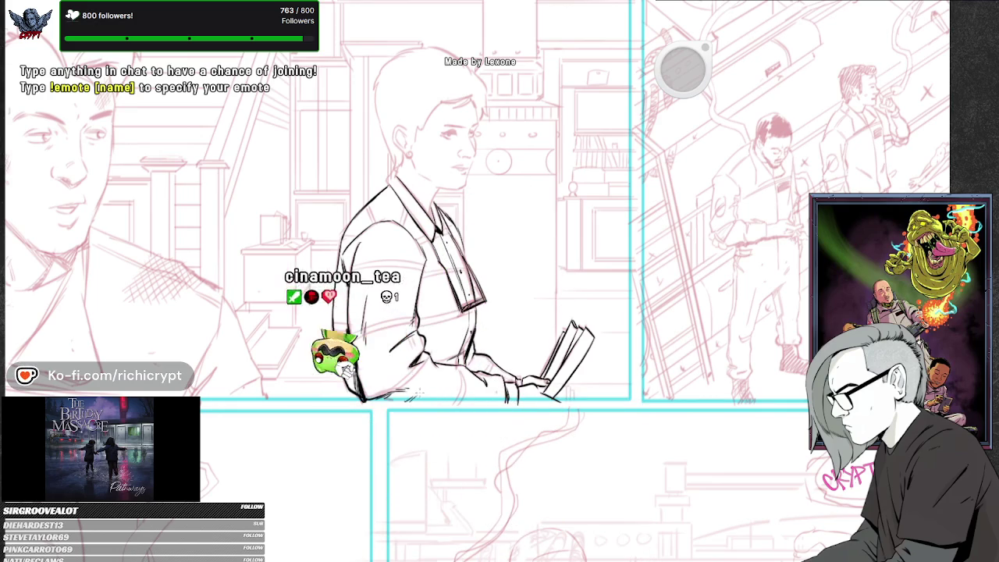
drag(535, 325, 396, 281)
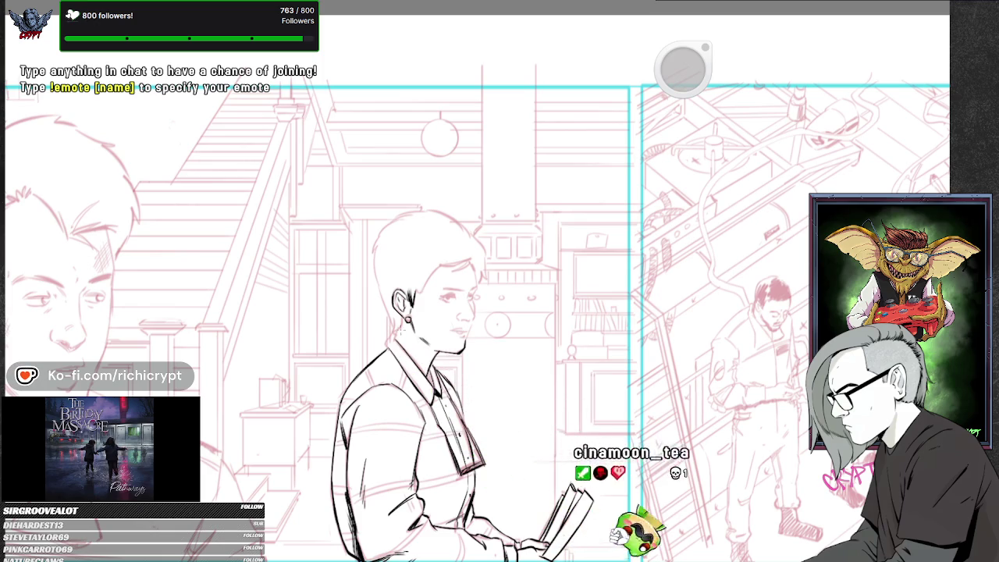
Zoom in close on the woman's face with the zoom widget.
drag(375, 351, 413, 406)
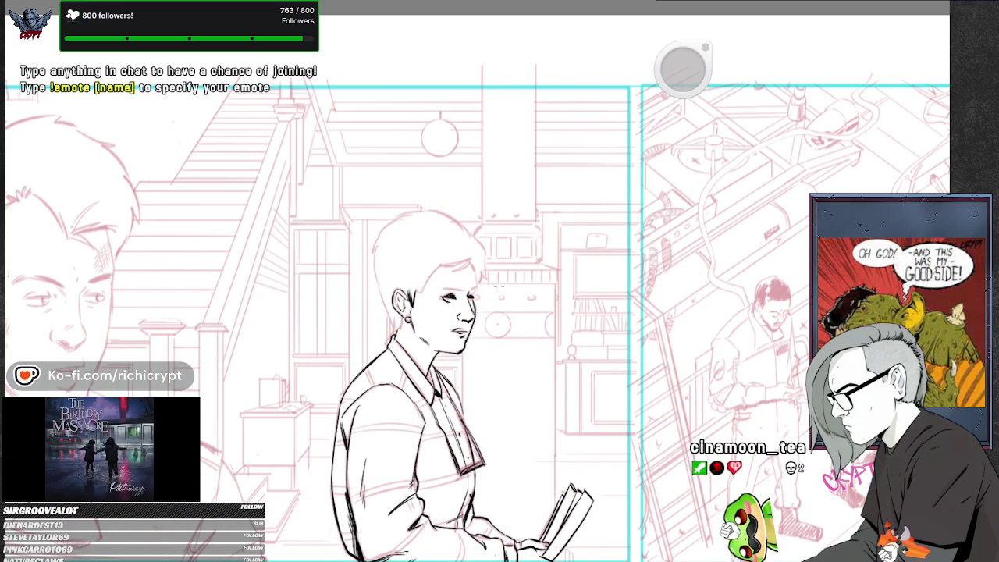
drag(493, 287, 508, 201)
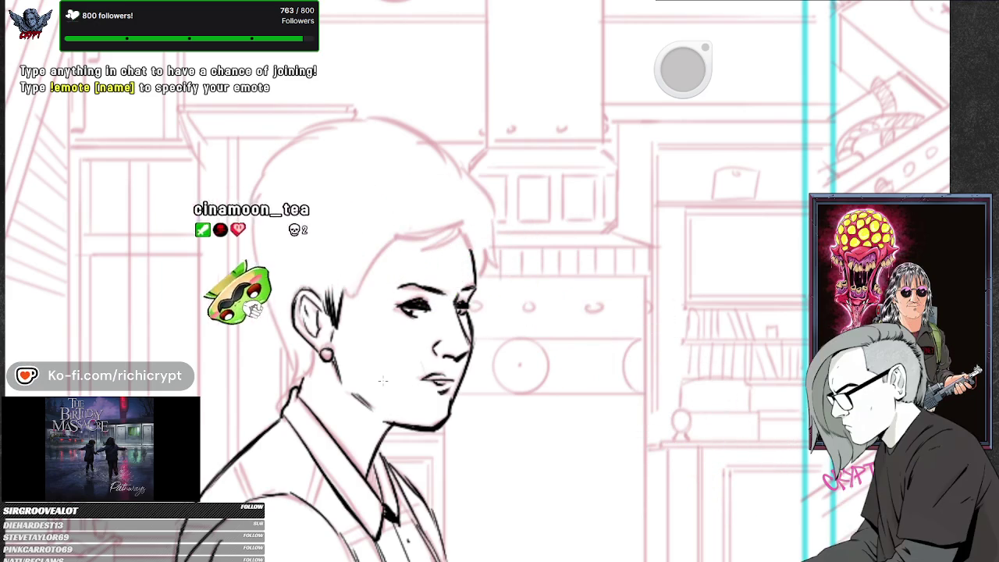
scroll(406, 416, down, 5)
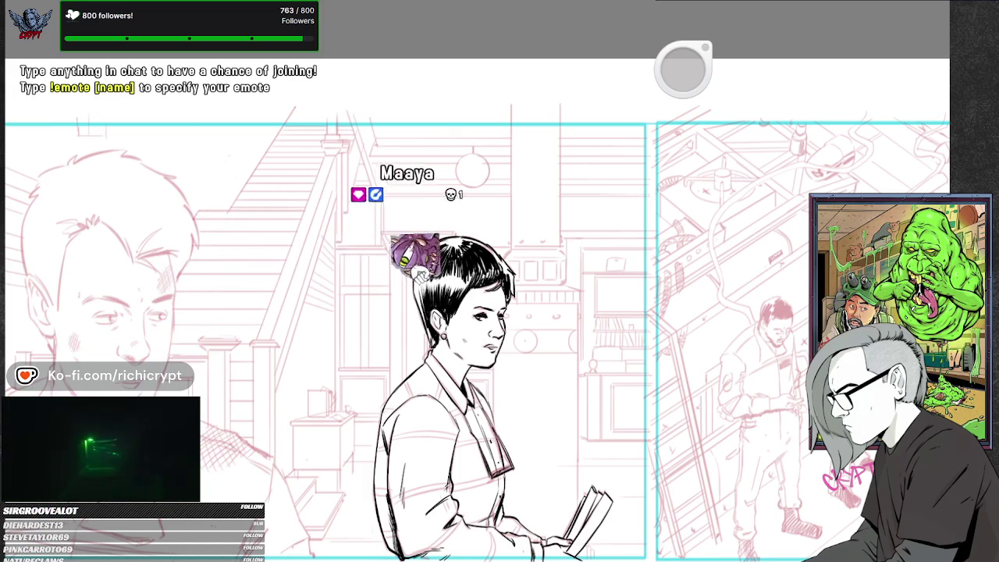
Ink a bold line on the woman's lower jacket, then zoom in on the man's face.
drag(519, 392, 690, 76)
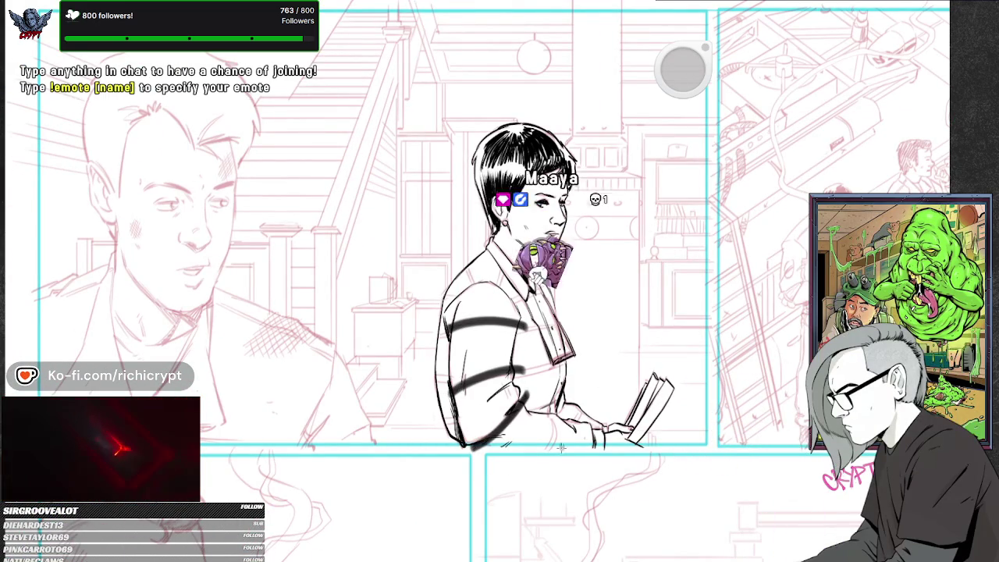
drag(551, 406, 548, 450)
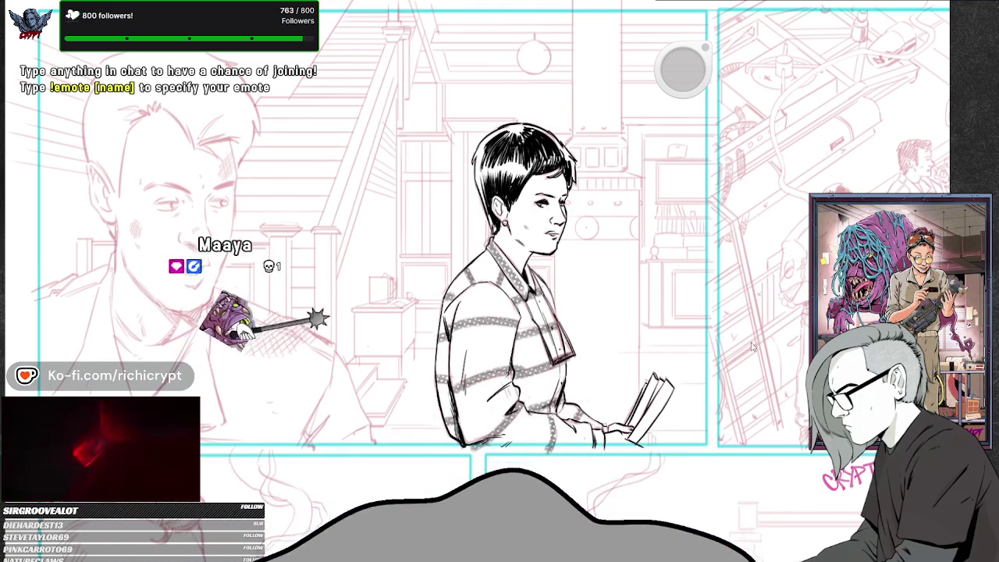
mouse_move(374, 486)
mouse_down()
mouse_move(585, 339)
mouse_move(457, 474)
mouse_move(514, 520)
mouse_up()
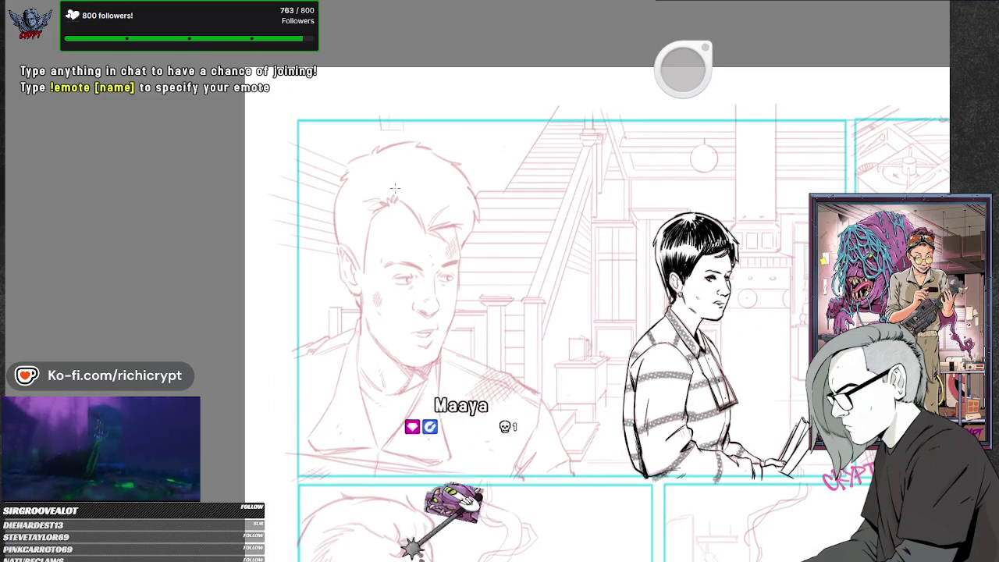
drag(475, 283, 679, 252)
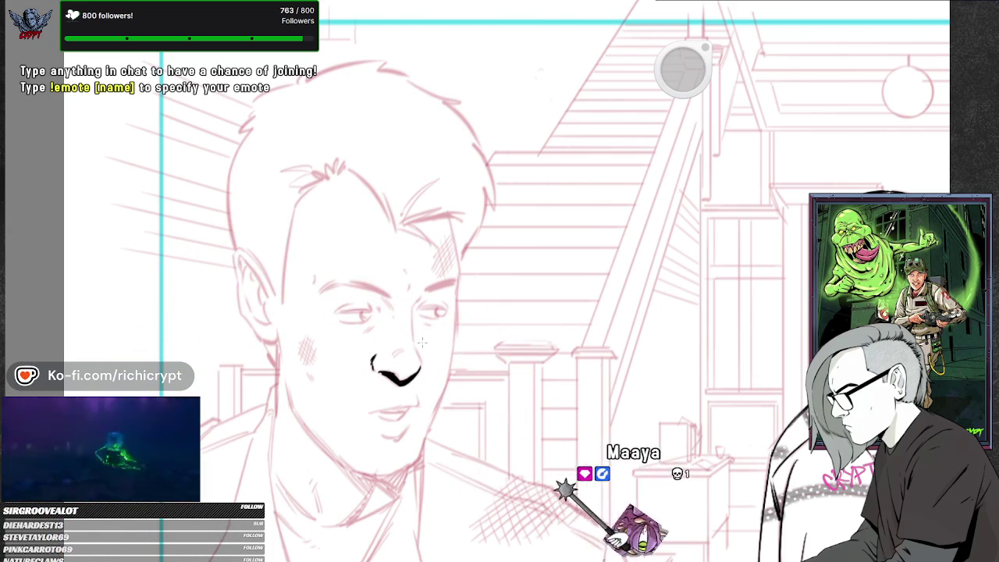
Ink the bridge of the man's nose and the left side of his head.
drag(412, 351, 414, 304)
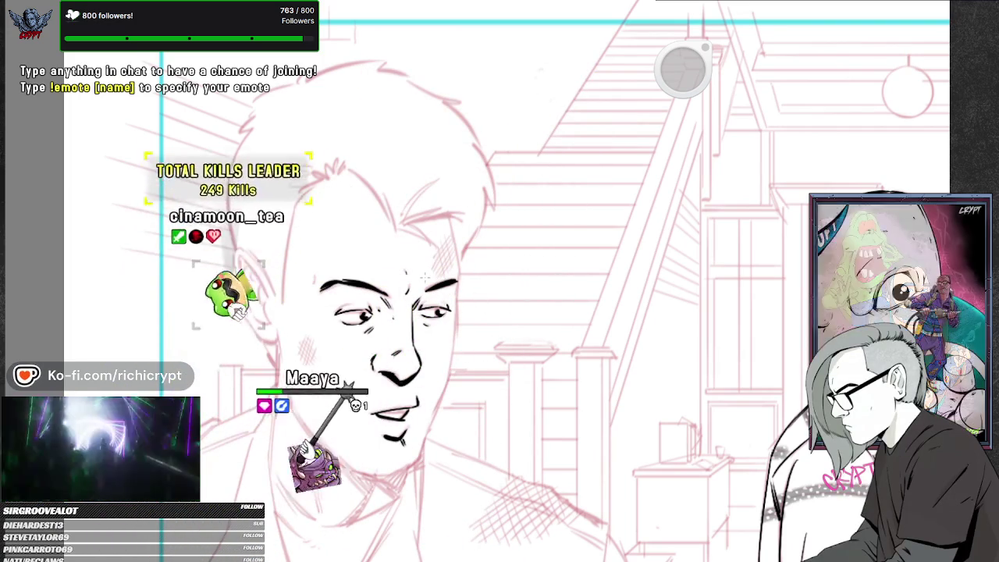
mouse_move(283, 301)
mouse_down()
mouse_move(332, 177)
mouse_move(350, 164)
mouse_up()
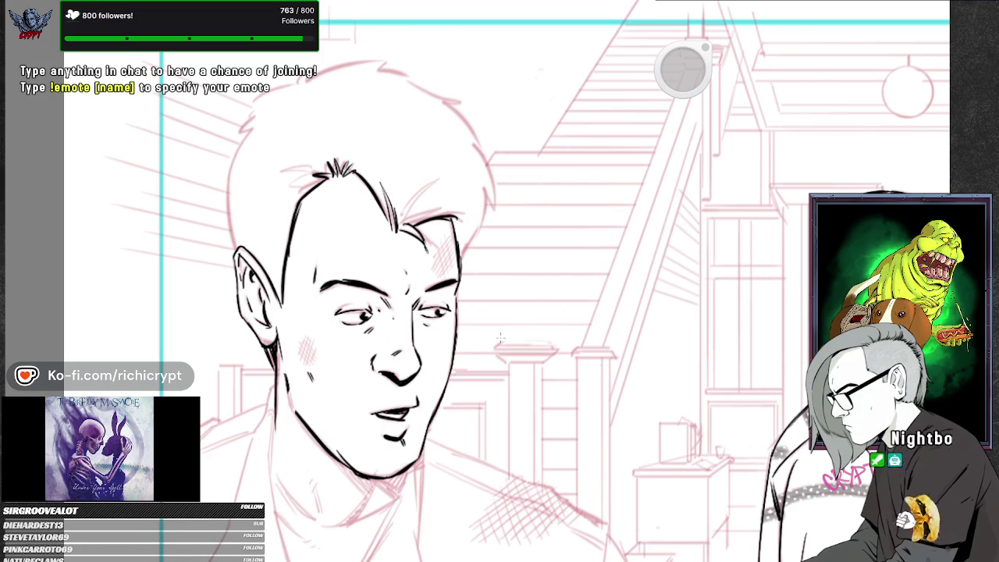
scroll(478, 356, down, 5)
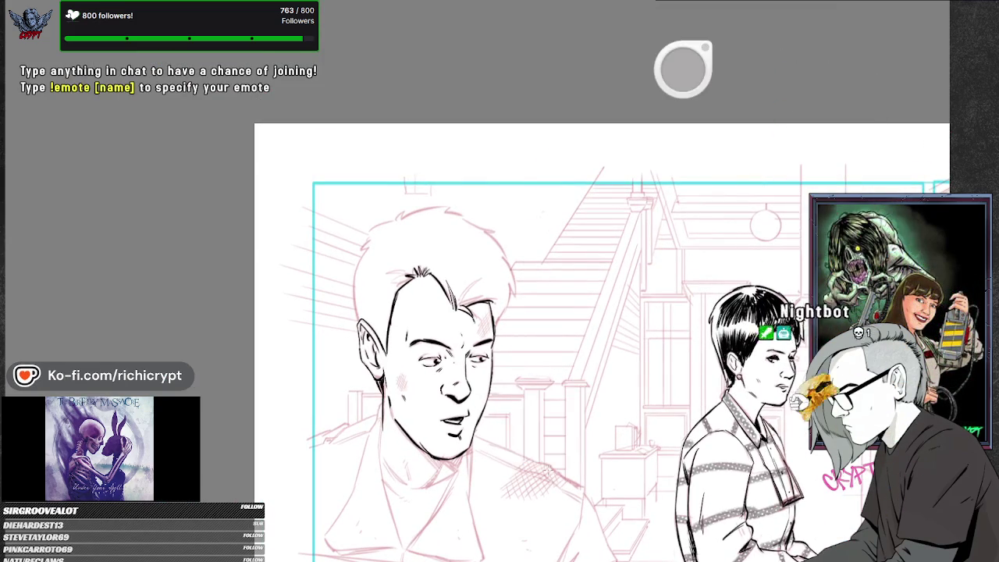
Zoom back in on the man's head to continue the hair outline.
scroll(451, 301, up, 5)
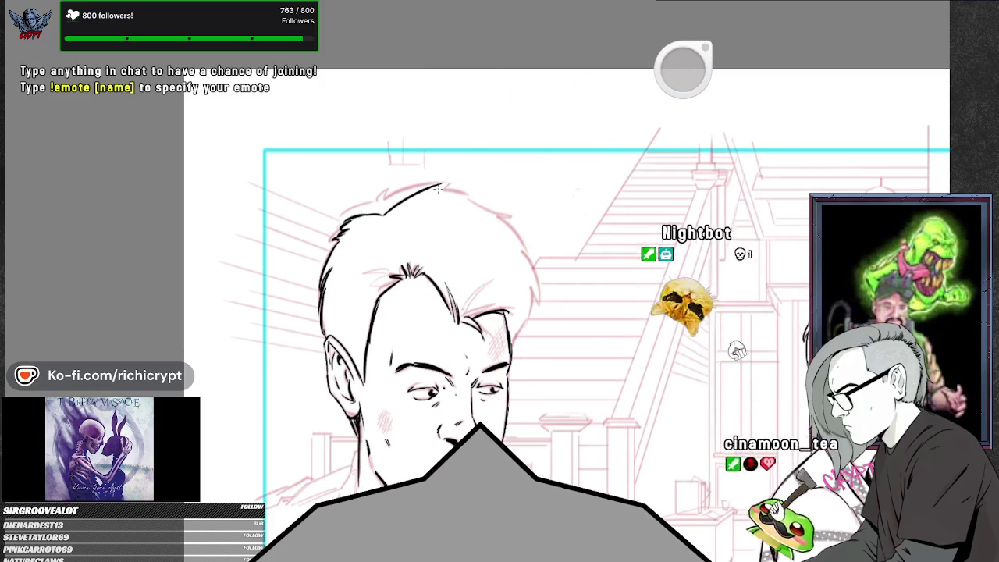
Extend the man's hair outline in black ink and hatch its left side.
mouse_move(388, 216)
mouse_down()
mouse_move(444, 187)
mouse_move(515, 234)
mouse_up()
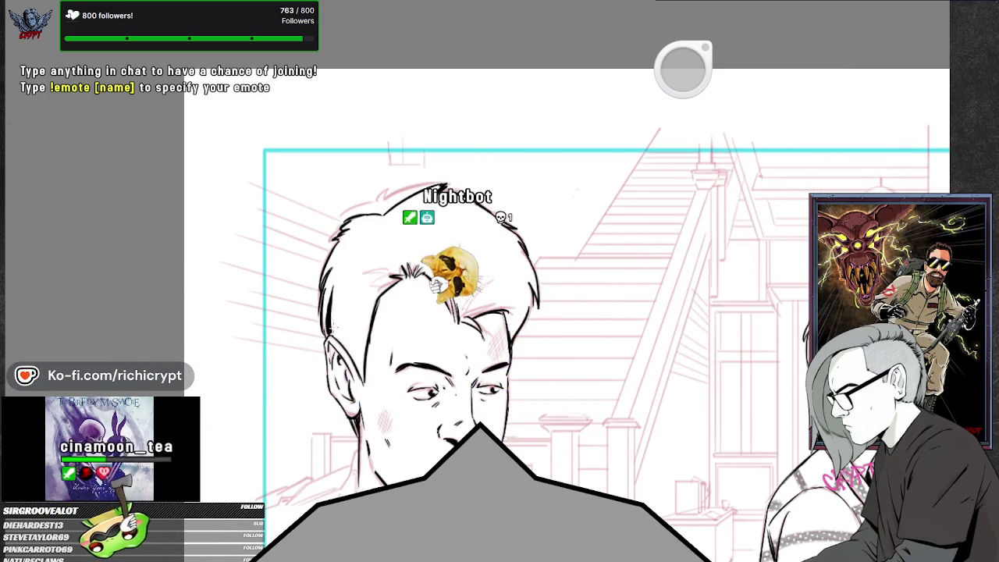
drag(345, 282, 334, 329)
drag(353, 284, 341, 337)
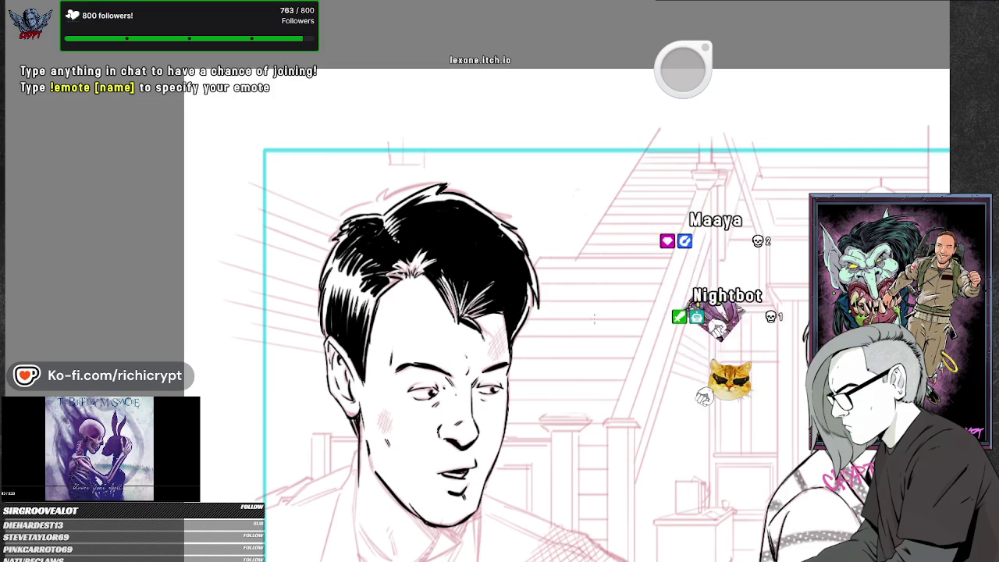
Zoom out to show the full comic page with all its panels.
scroll(532, 374, down, 3)
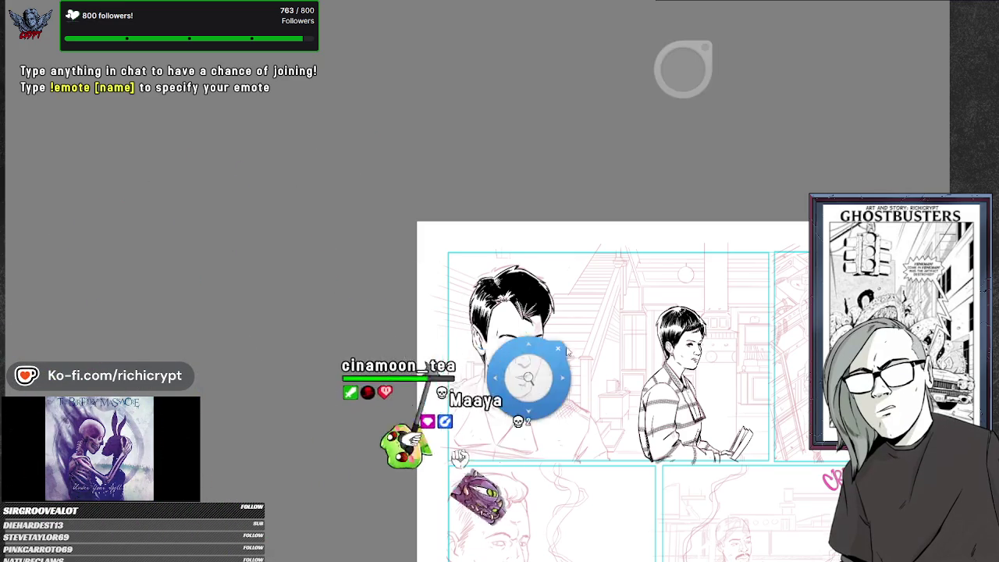
Zoom in and shade the man's cheek with soft grey.
scroll(557, 363, up, 5)
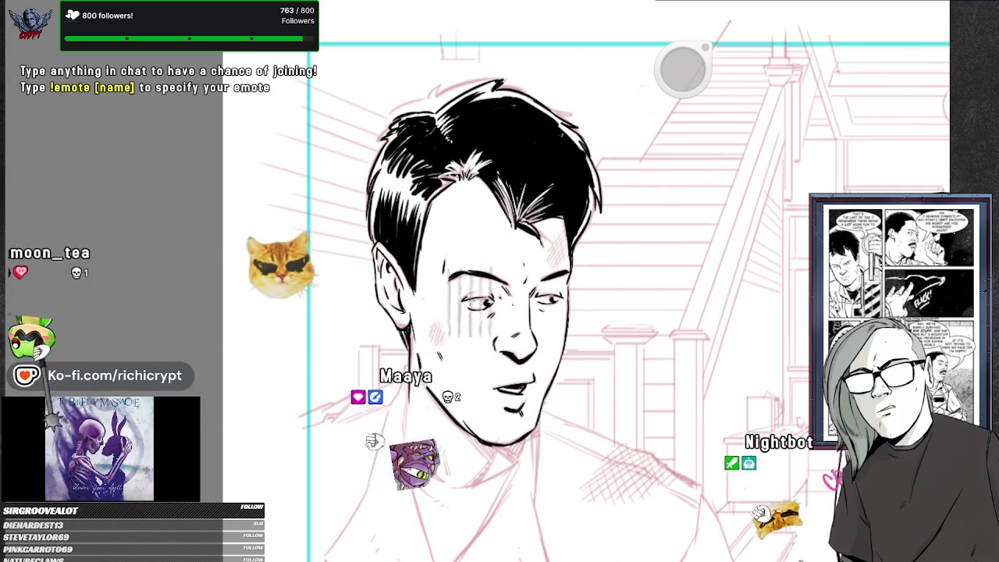
drag(433, 325, 433, 331)
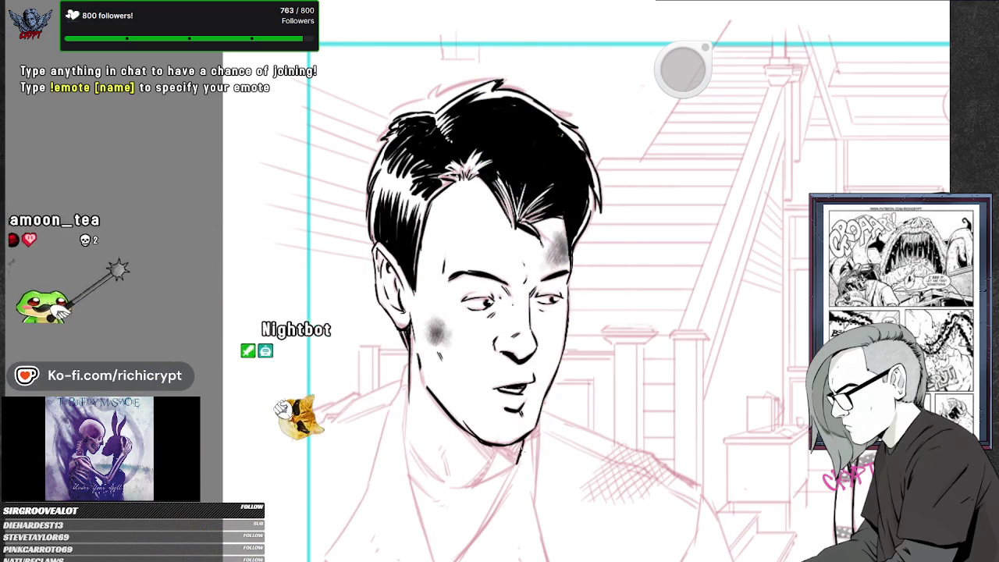
drag(575, 408, 614, 295)
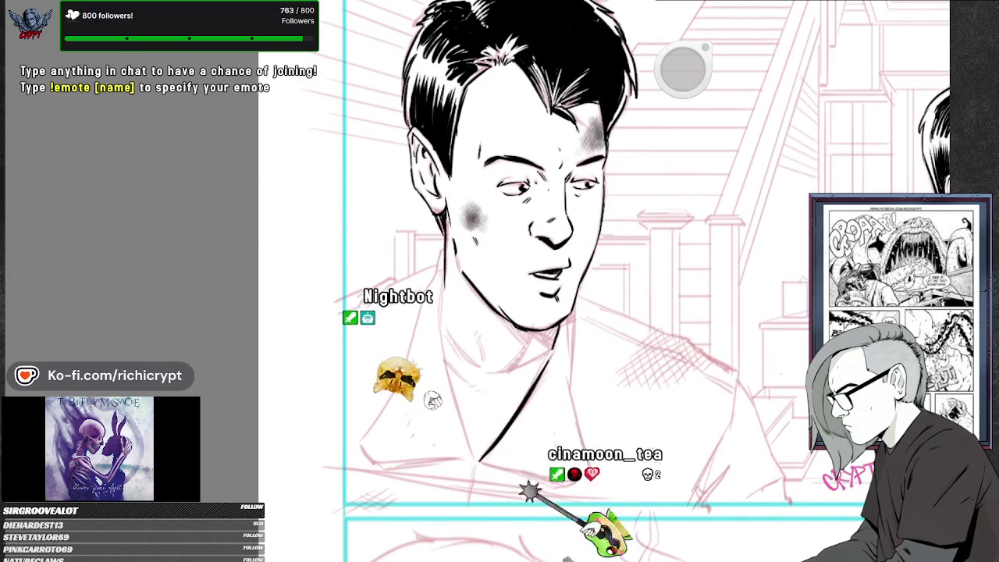
Ink the man's neck, shoulder and collar lines with dark strokes.
drag(439, 308, 472, 460)
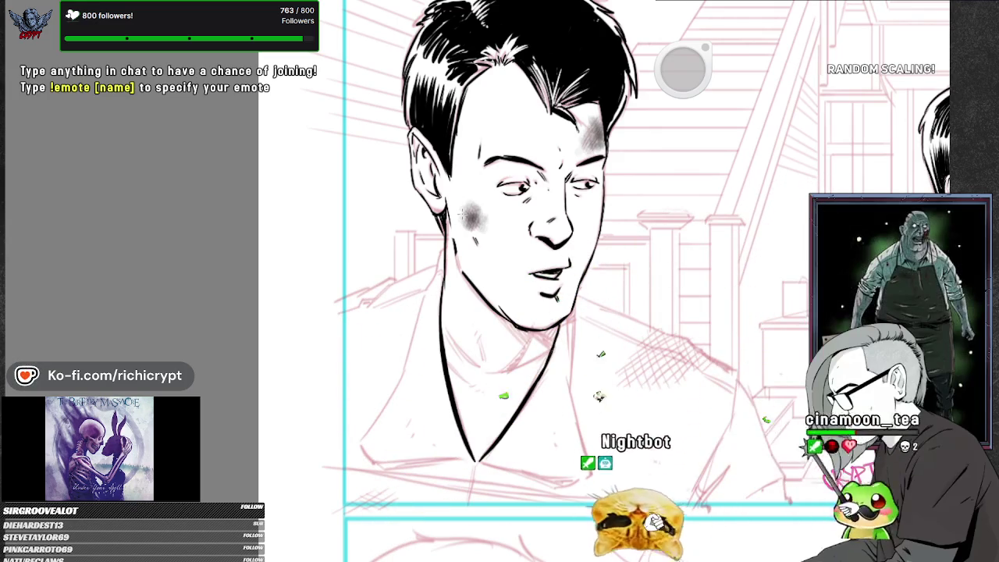
drag(361, 455, 419, 353)
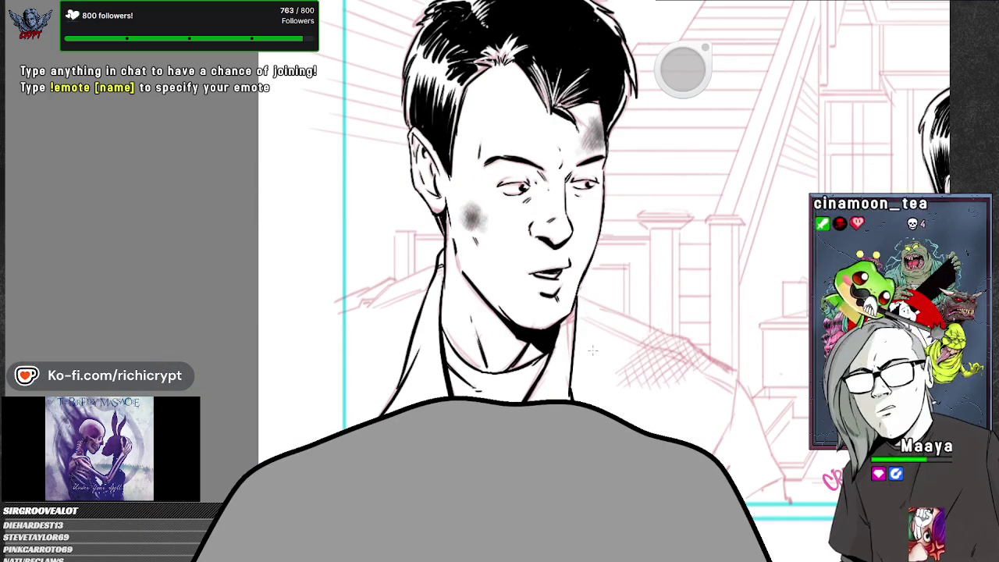
mouse_move(365, 300)
mouse_down()
mouse_move(339, 311)
mouse_move(430, 279)
mouse_up()
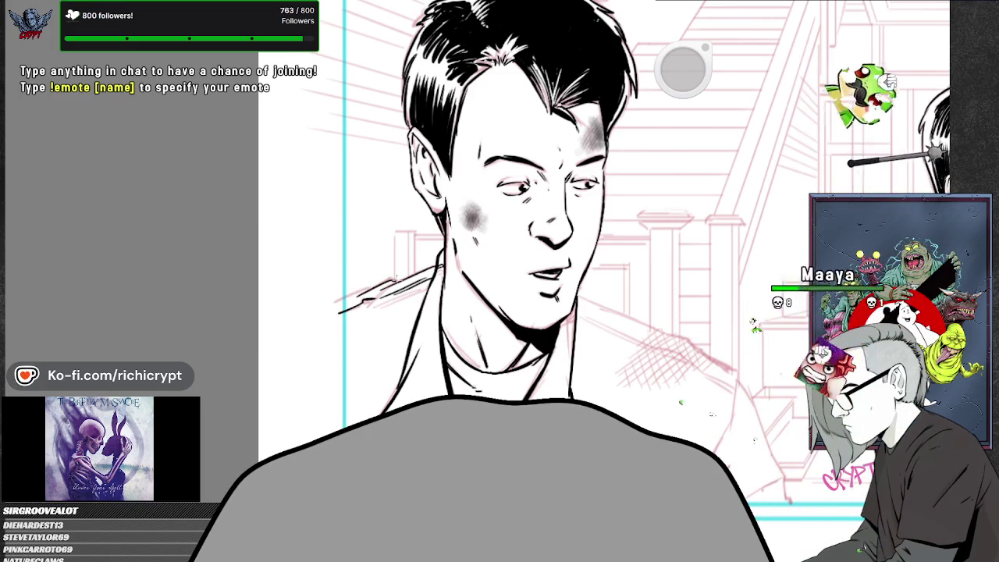
drag(365, 299, 329, 310)
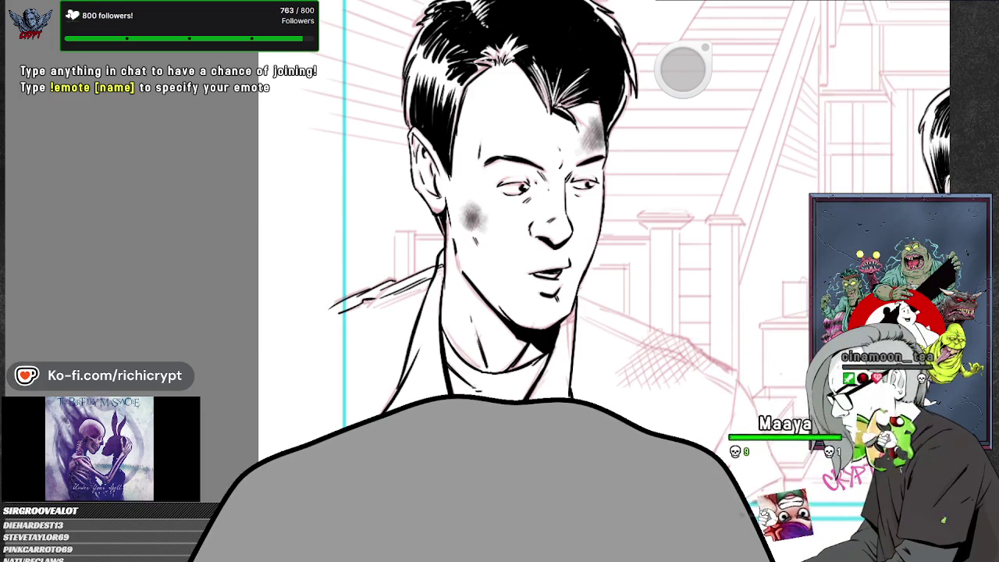
drag(546, 234, 414, 245)
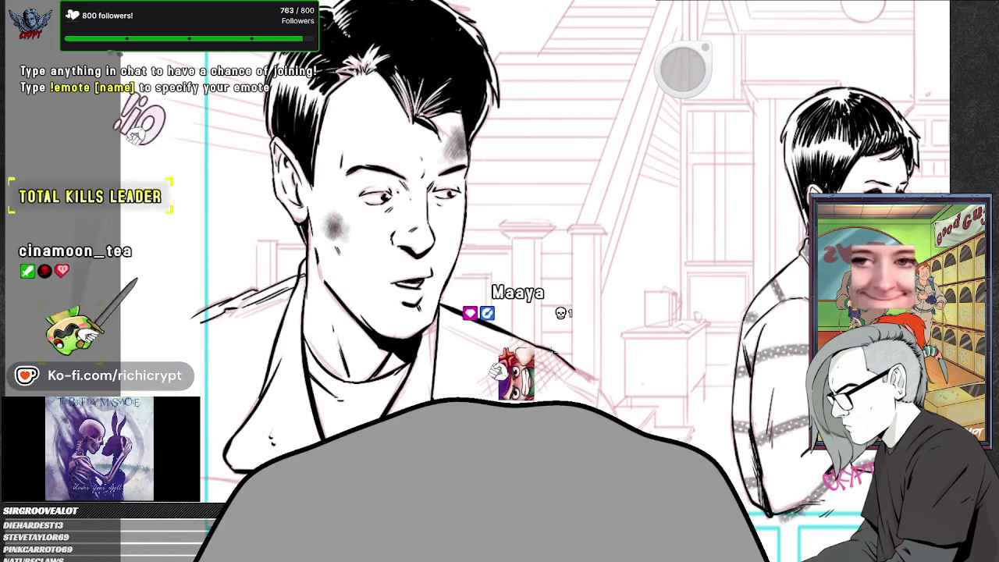
Undo the last stroke and zoom out to the whole top-panel layout.
key(ctrl+z)
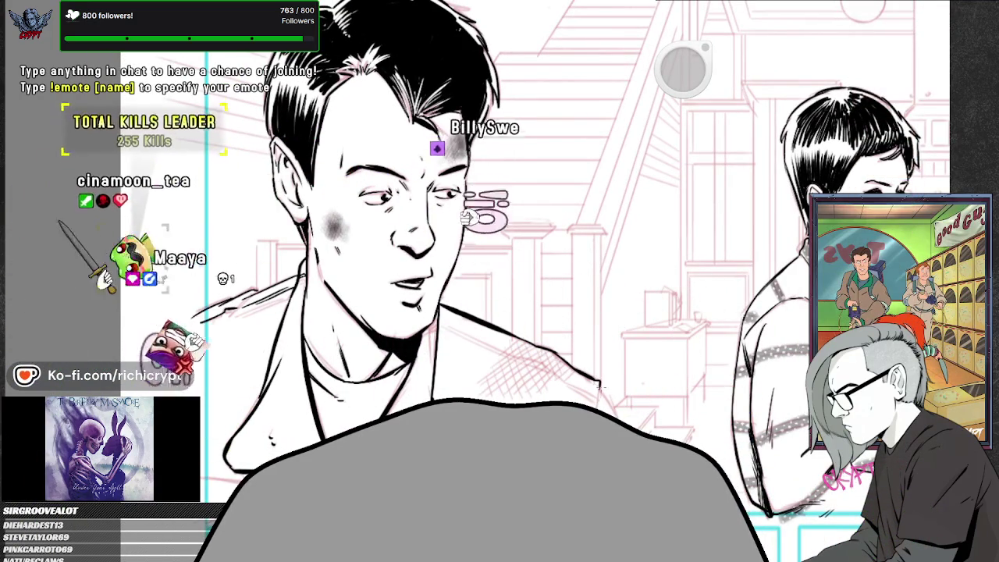
scroll(634, 390, down, 3)
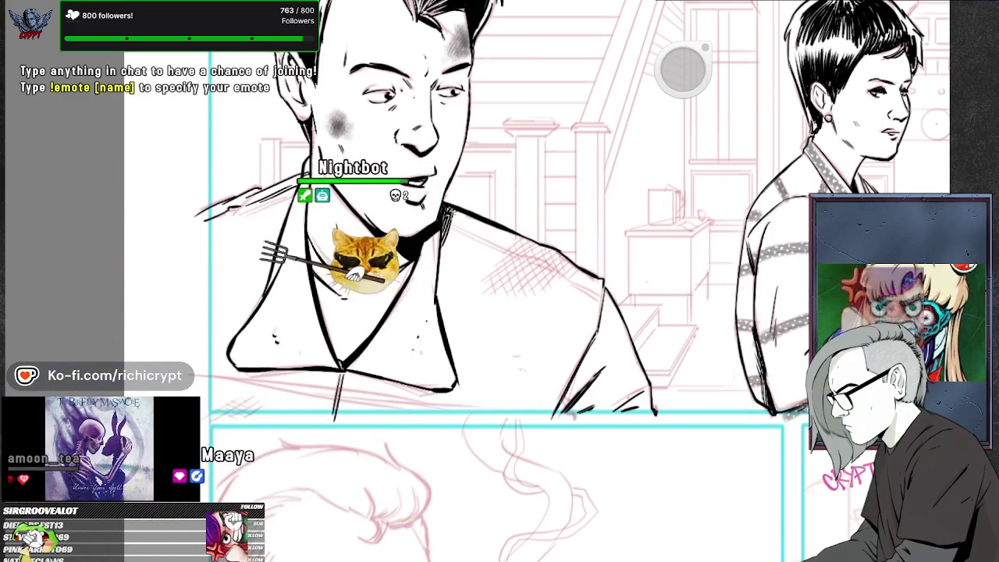
drag(513, 216, 517, 290)
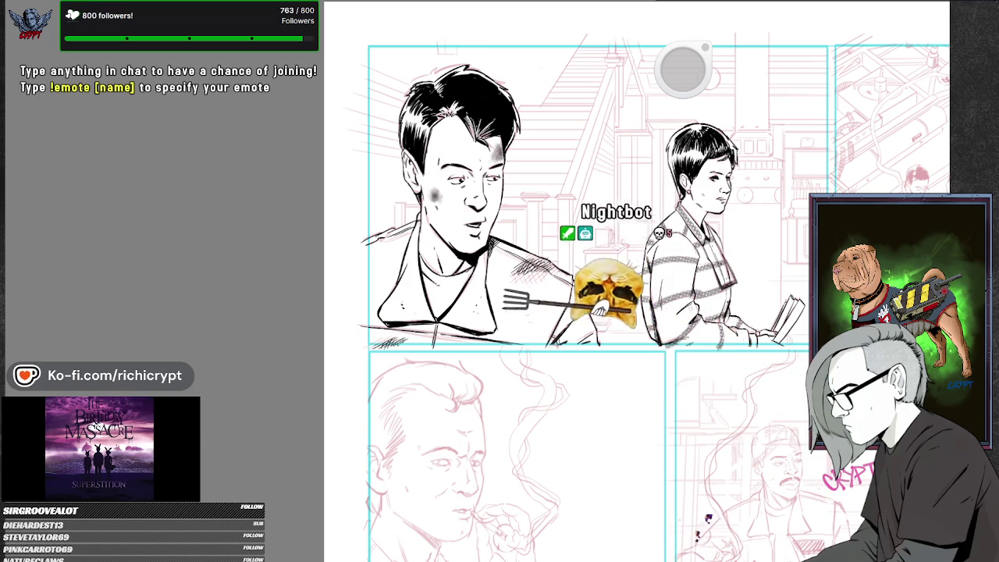
drag(625, 363, 617, 369)
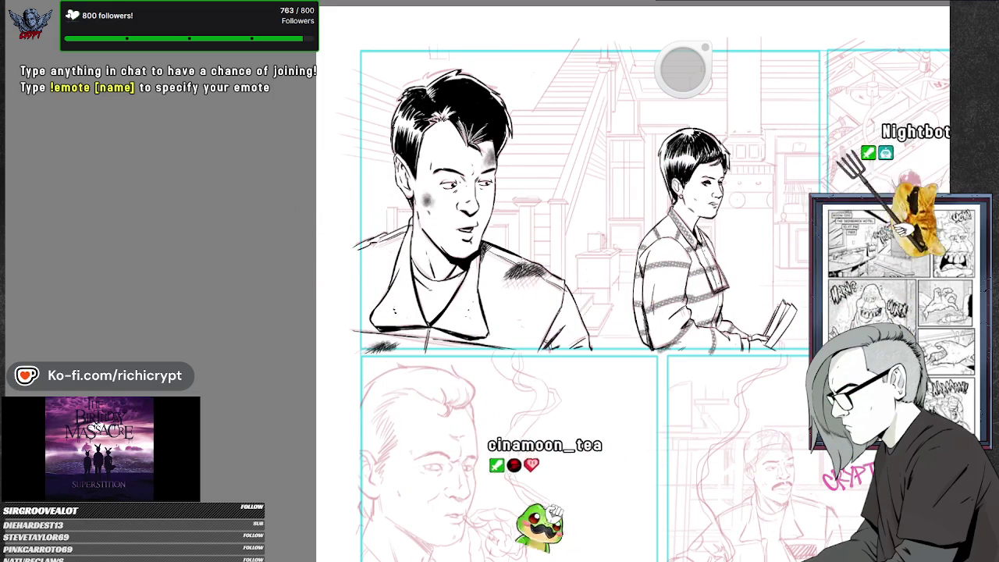
drag(507, 303, 414, 335)
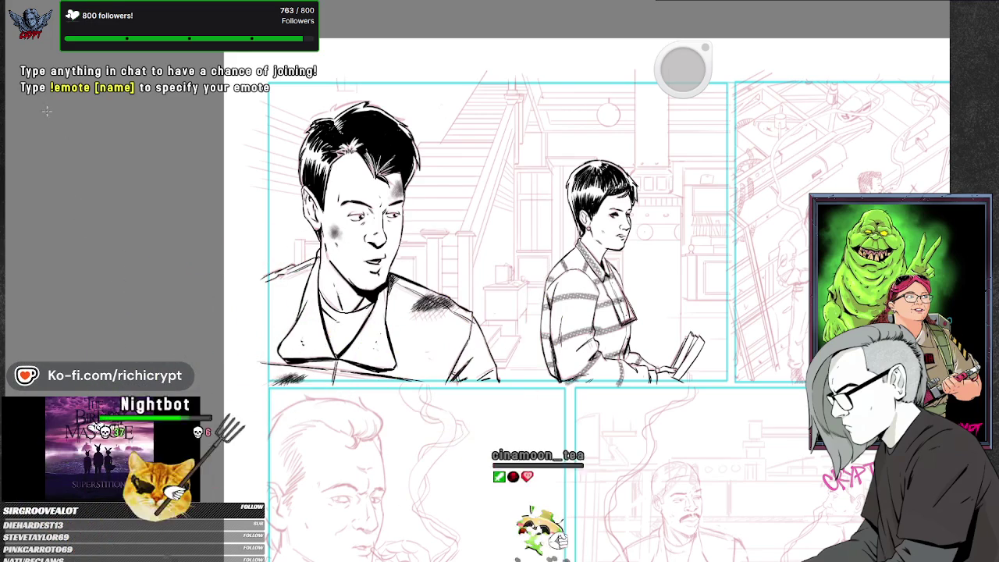
Pan right and zoom in on the car panel's two pencilled figures.
drag(601, 408, 288, 495)
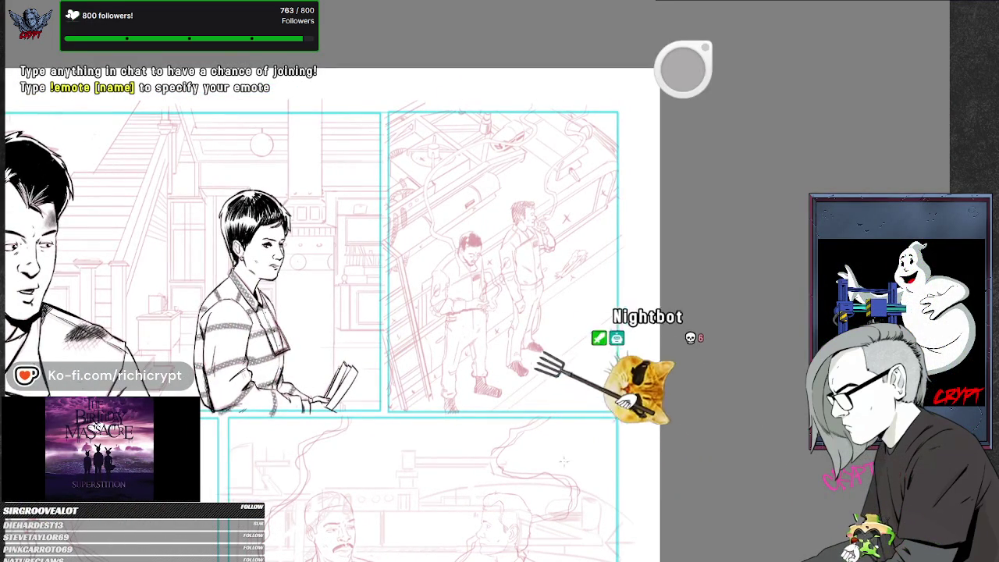
drag(564, 391, 575, 388)
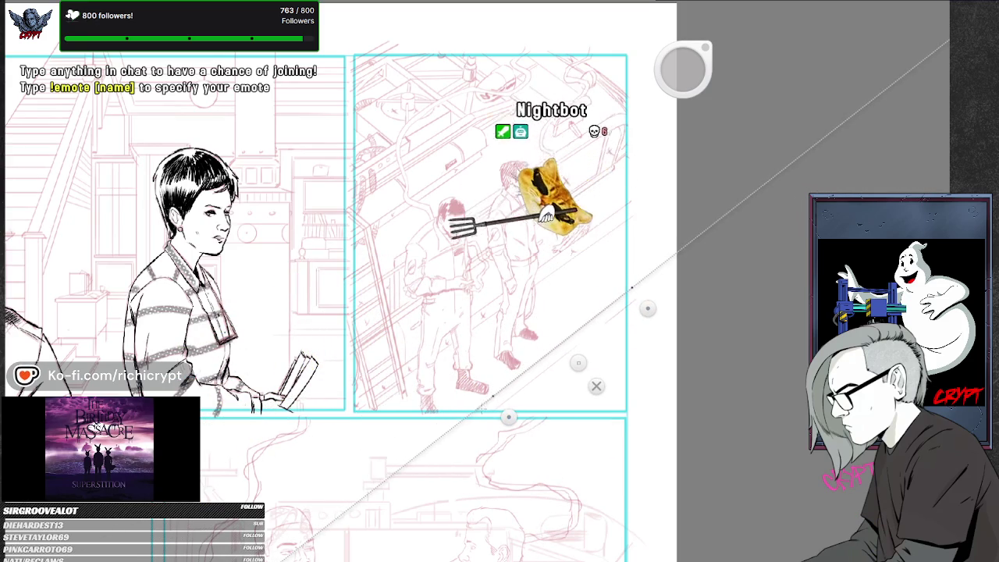
drag(535, 394, 524, 490)
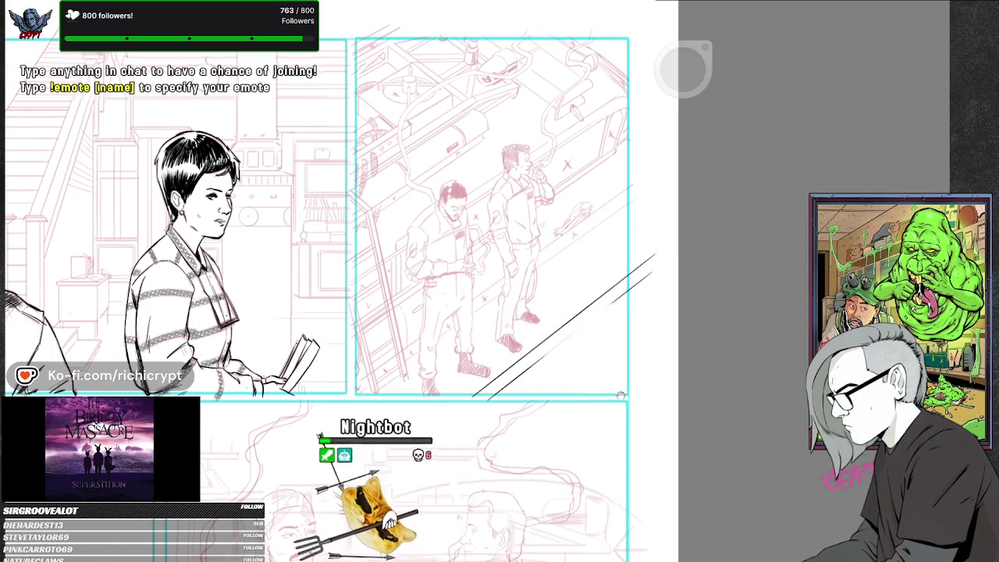
Frame the car panel closely, ready to ink the ladder's first rail.
drag(625, 359, 630, 390)
drag(571, 383, 577, 413)
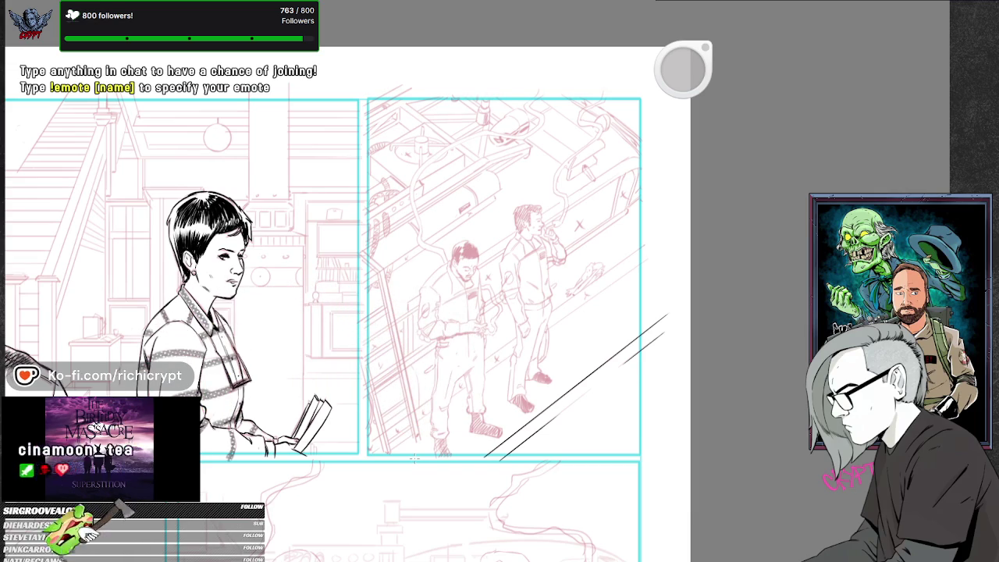
mouse_move(472, 446)
mouse_down()
mouse_move(570, 418)
mouse_move(489, 441)
mouse_up()
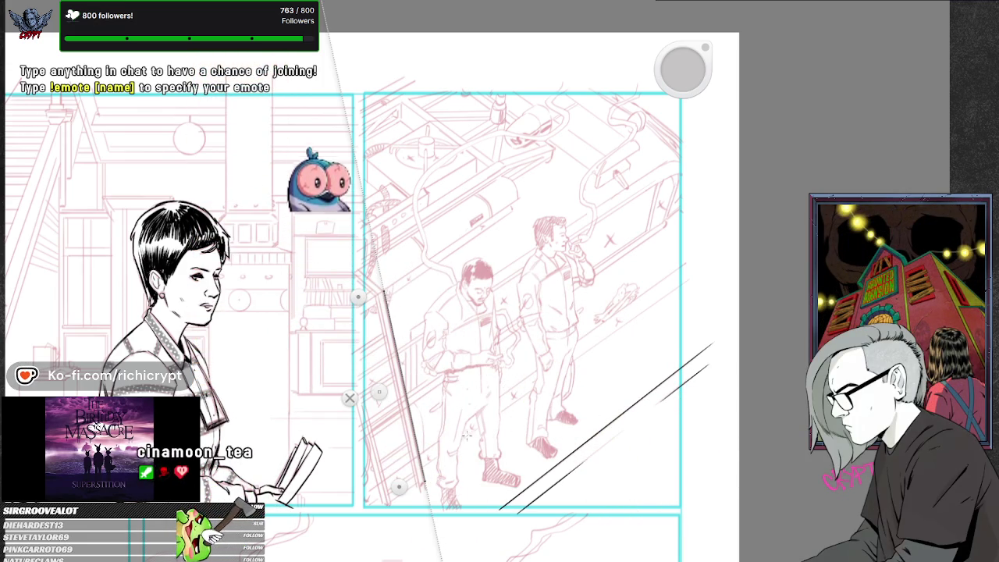
drag(465, 437, 491, 479)
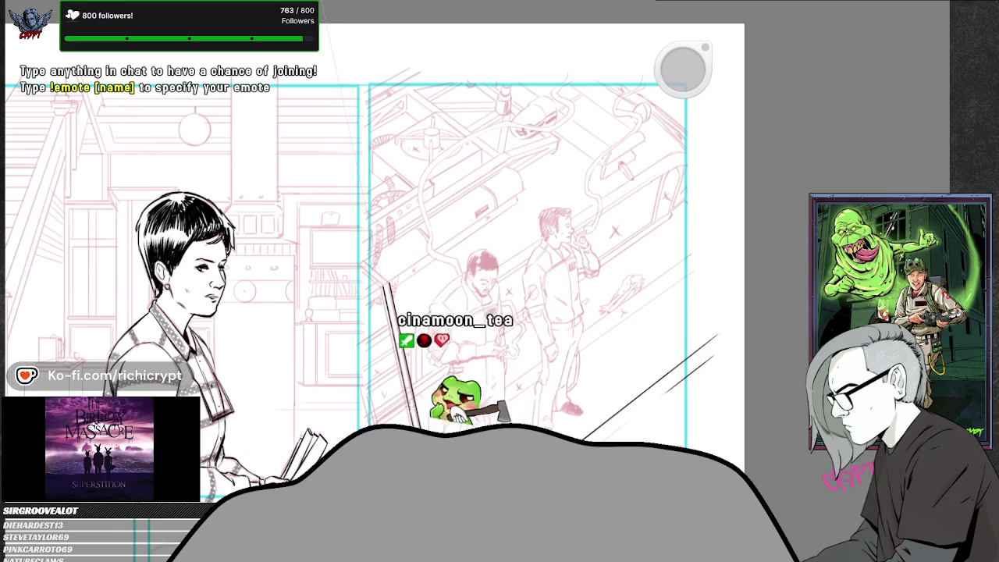
drag(486, 307, 514, 279)
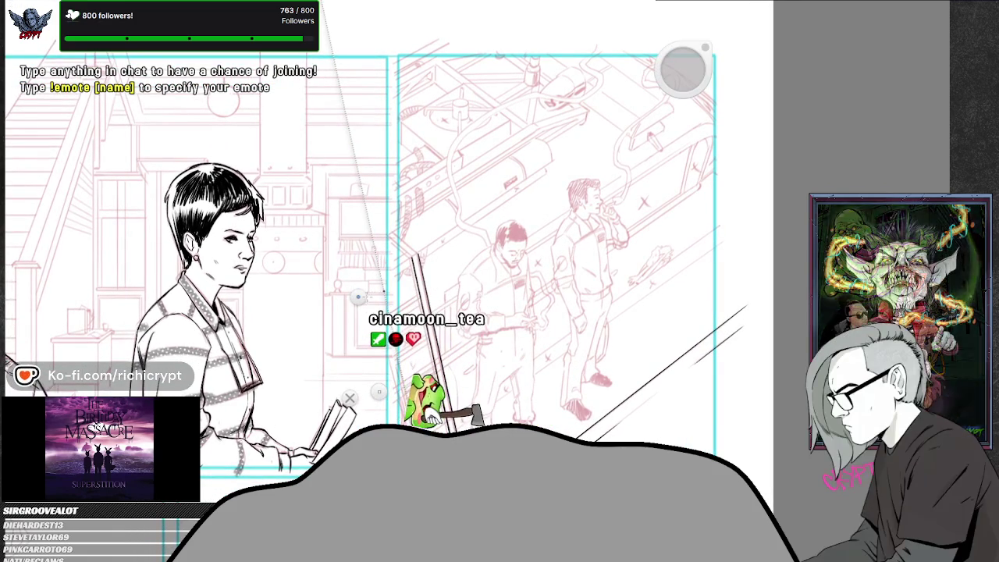
drag(499, 234, 504, 234)
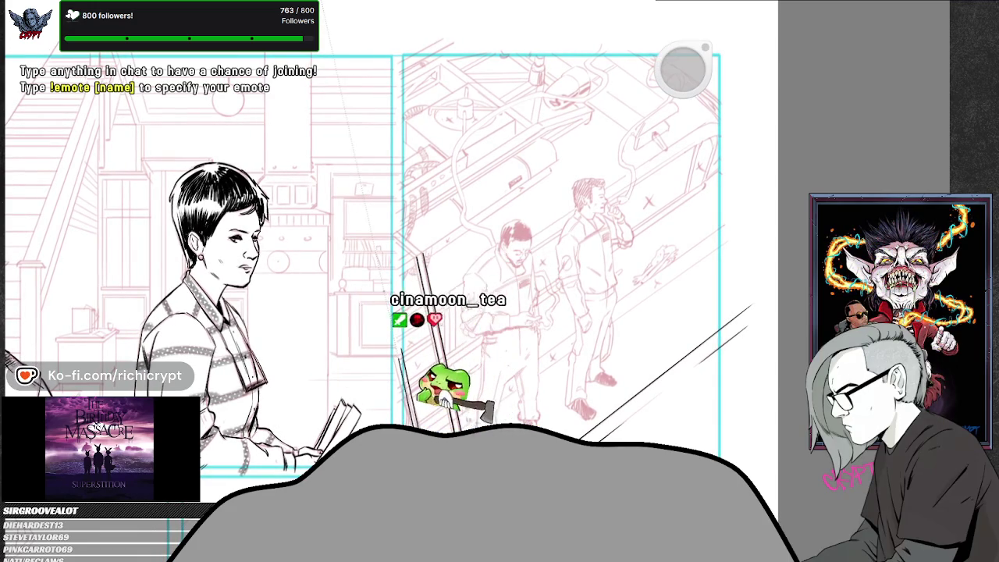
drag(357, 296, 361, 297)
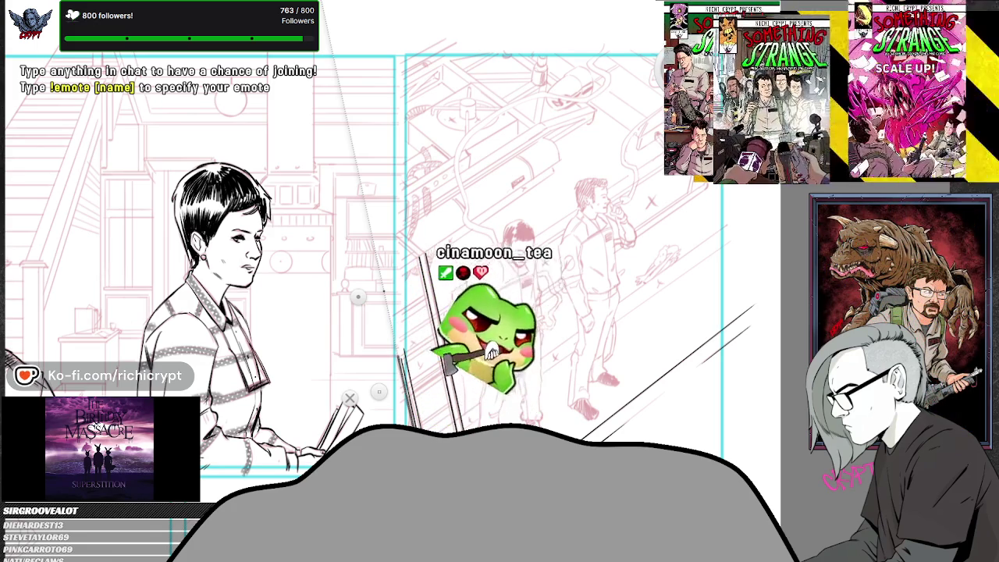
Bring up the ruler guide and zoom in around the ladder.
scroll(357, 296, up, 2)
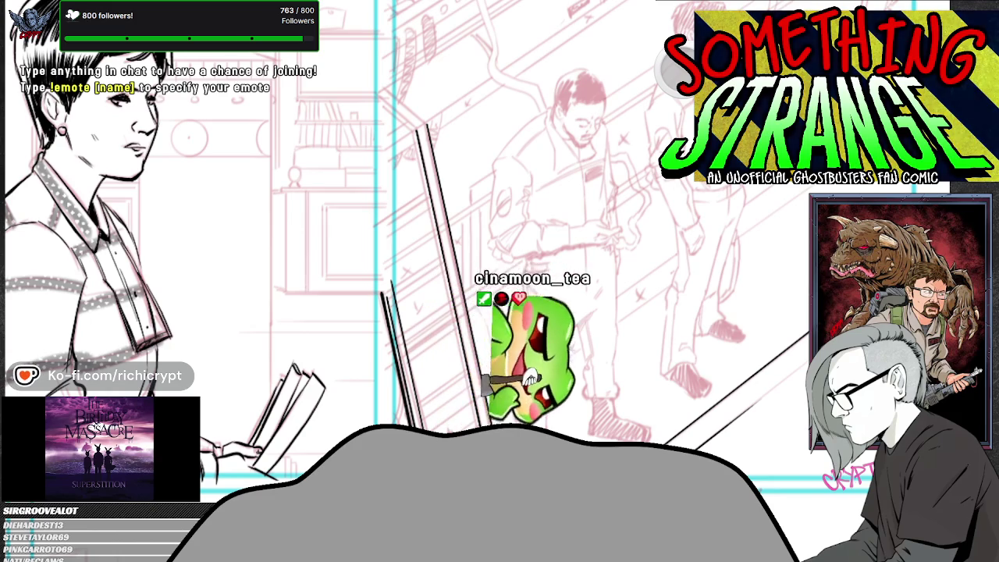
scroll(358, 297, down, 2)
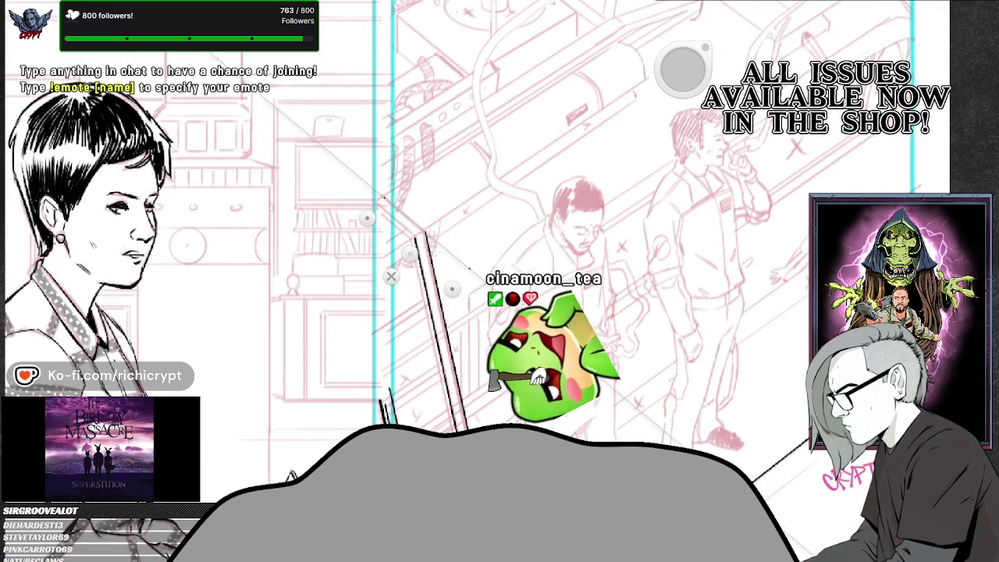
key(o)
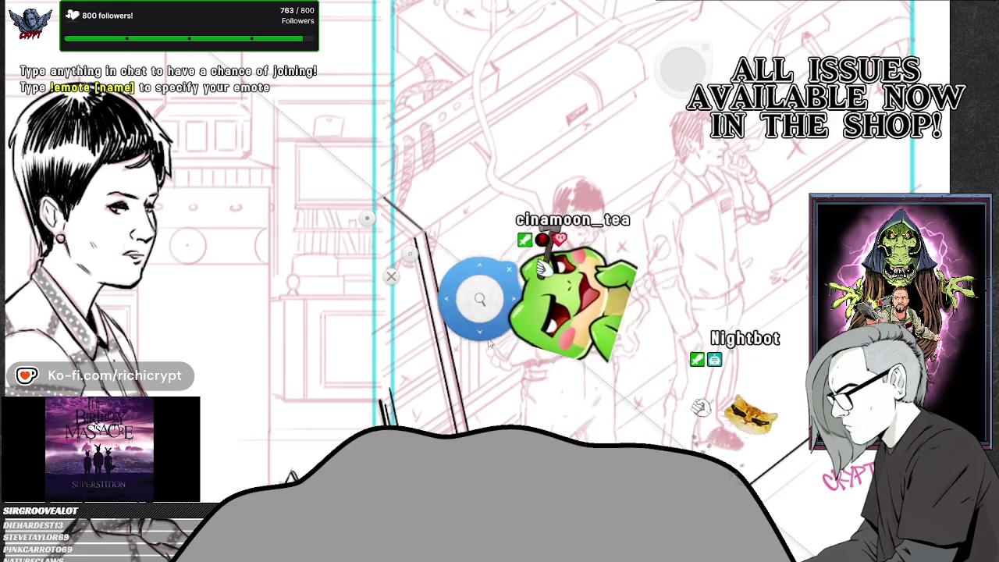
drag(496, 373, 505, 358)
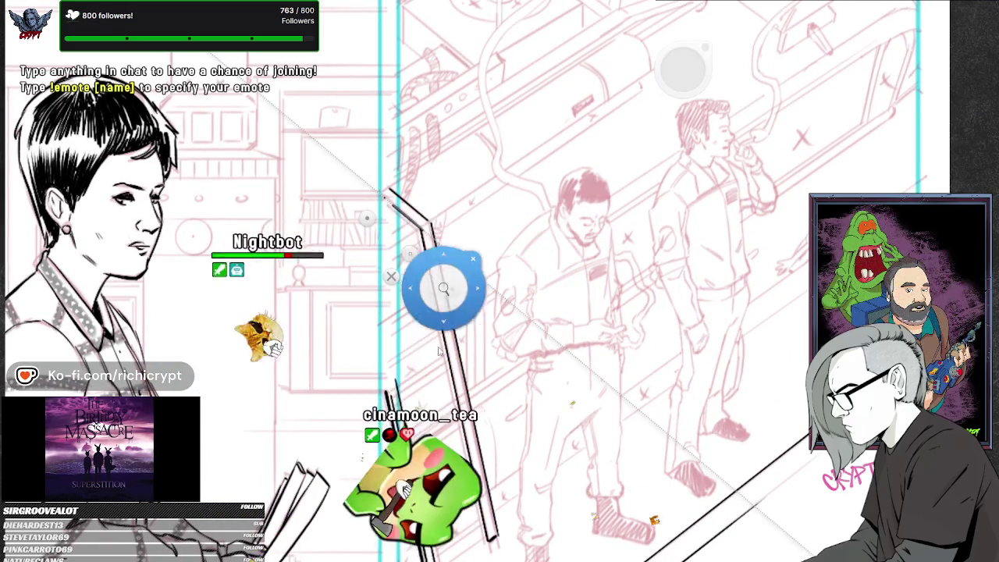
drag(442, 259, 445, 252)
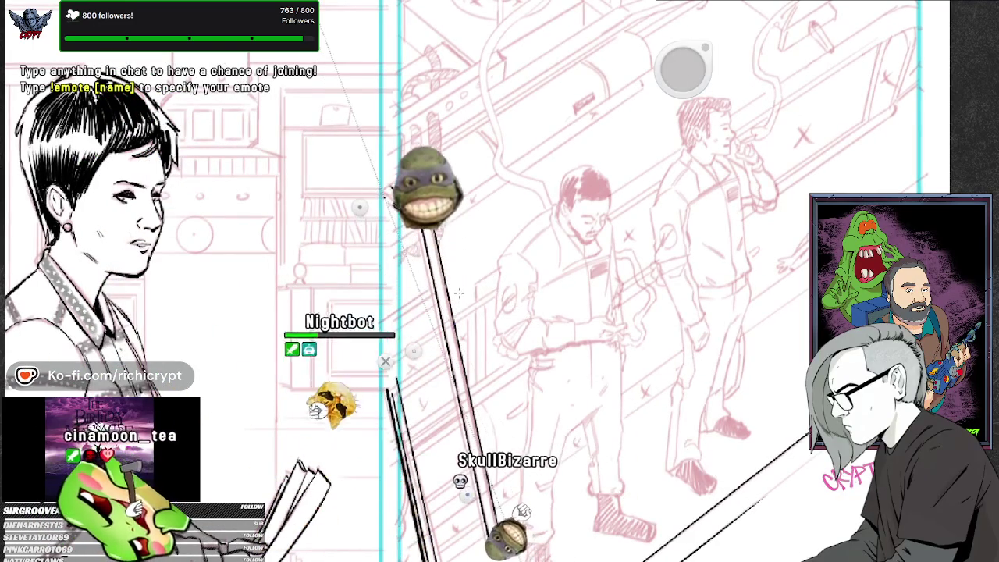
drag(490, 408, 495, 347)
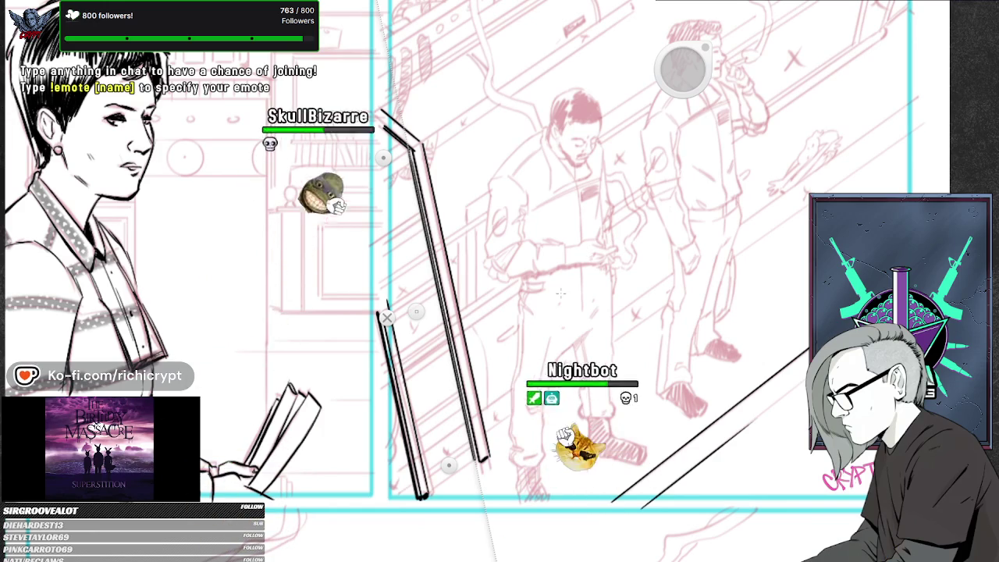
drag(518, 278, 546, 234)
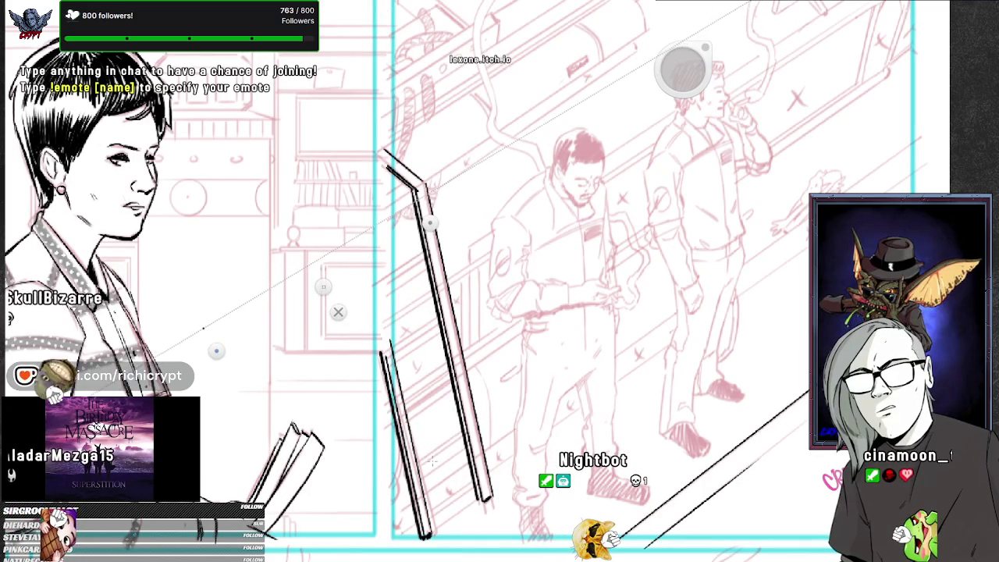
Hide the ruler guide and ink a short stroke at the ladder's bent top.
right_click(396, 282)
click(329, 303)
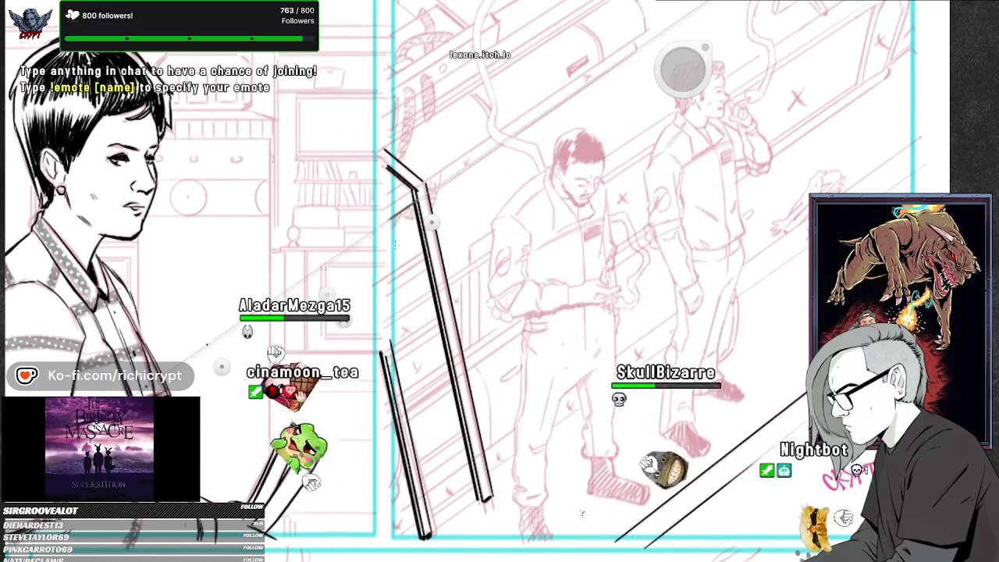
scroll(645, 390, up, 2)
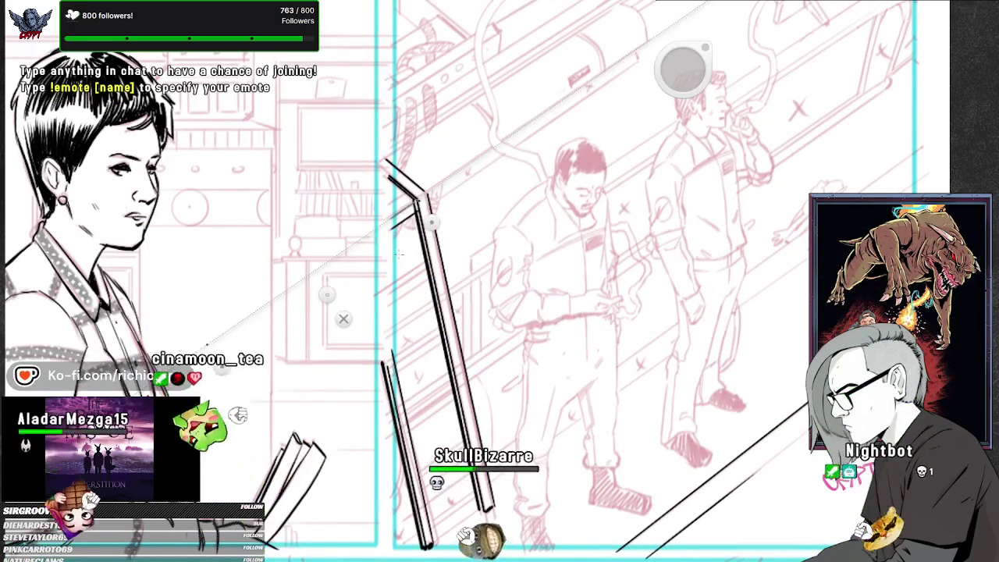
key(b)
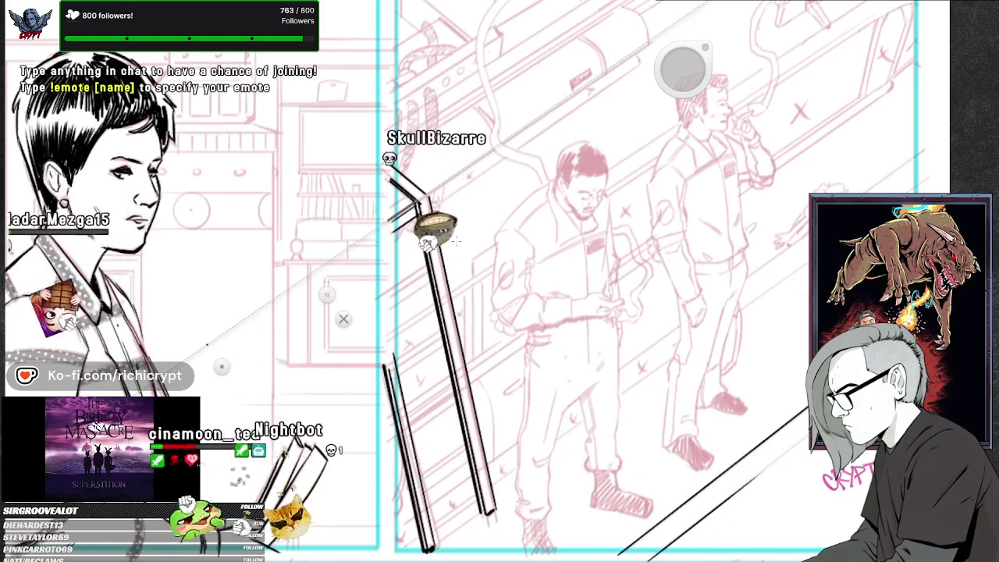
scroll(431, 223, down, 3)
drag(387, 218, 423, 193)
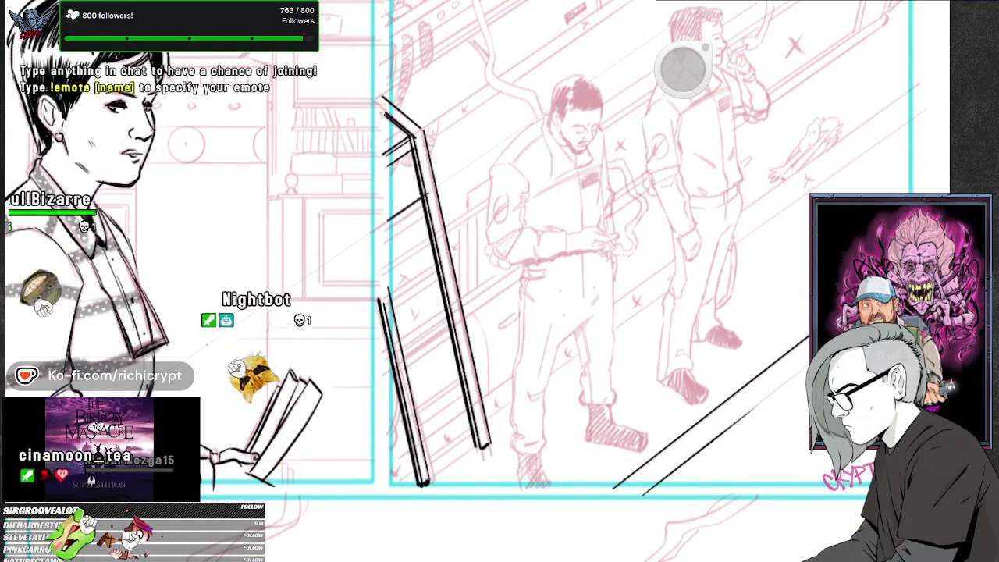
Frame the ladder and ink a bold doubled line on its left rail.
scroll(384, 365, down, 2)
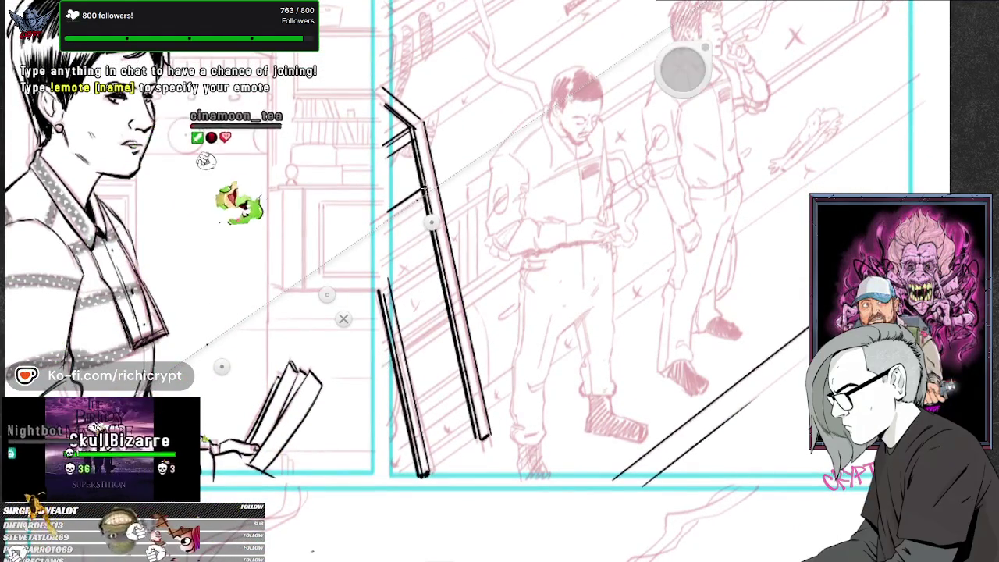
click(433, 305)
scroll(407, 356, down, 2)
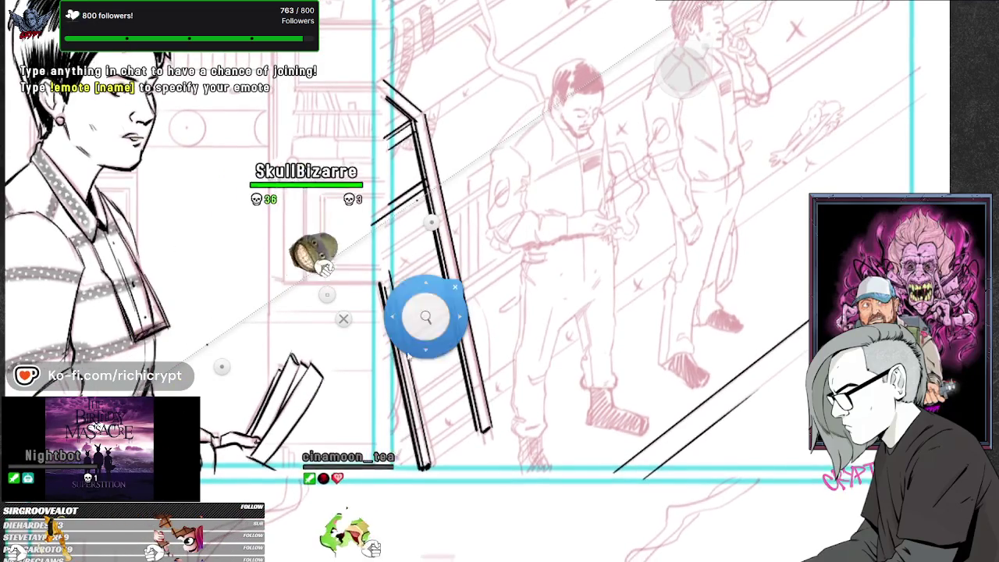
scroll(403, 390, down, 2)
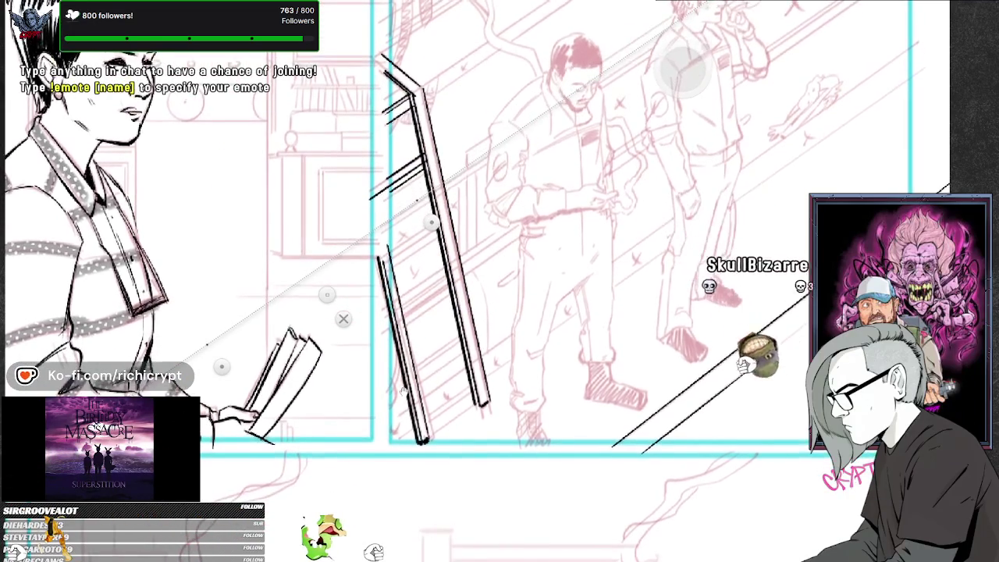
scroll(403, 390, down, 2)
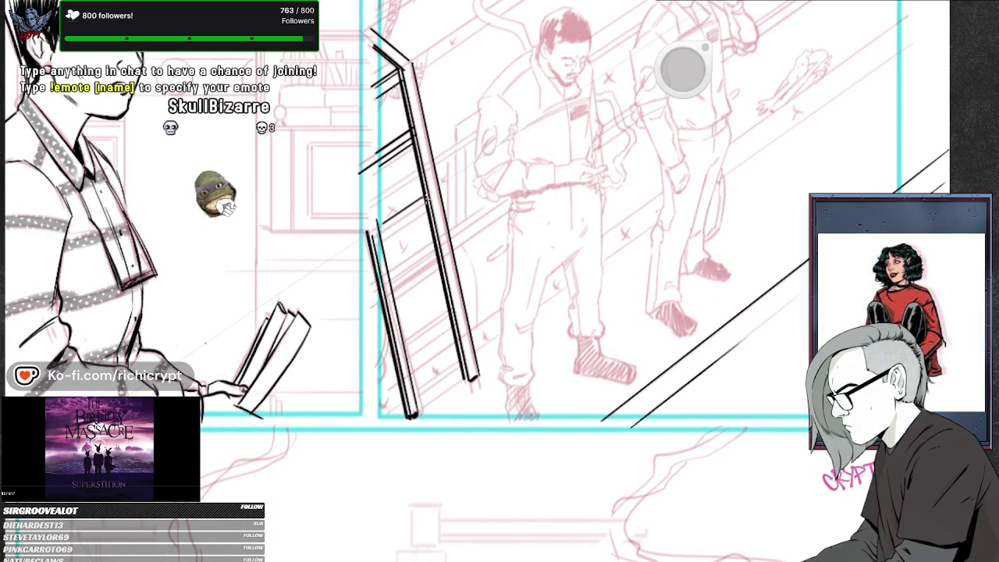
scroll(428, 199, down, 1)
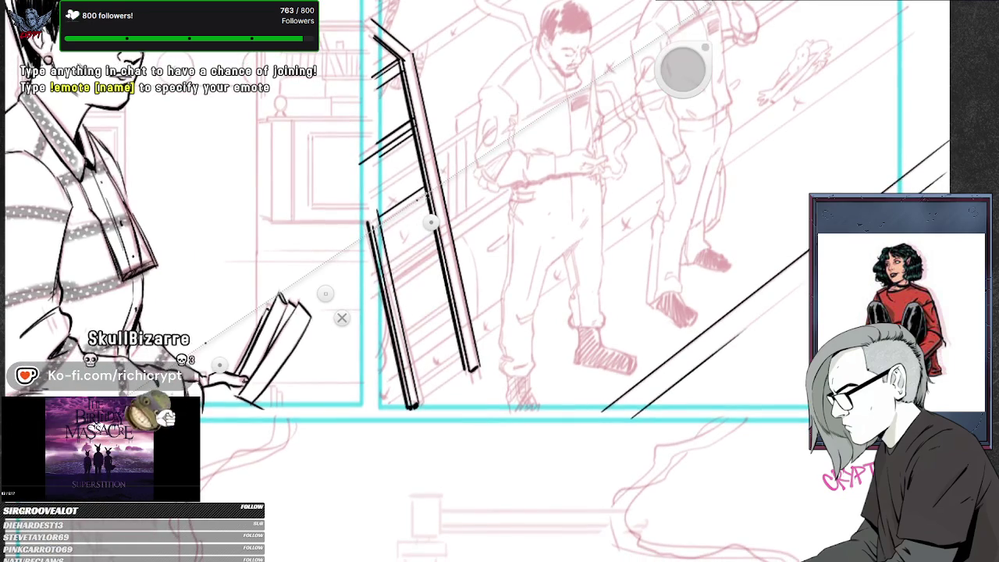
drag(683, 69, 682, 68)
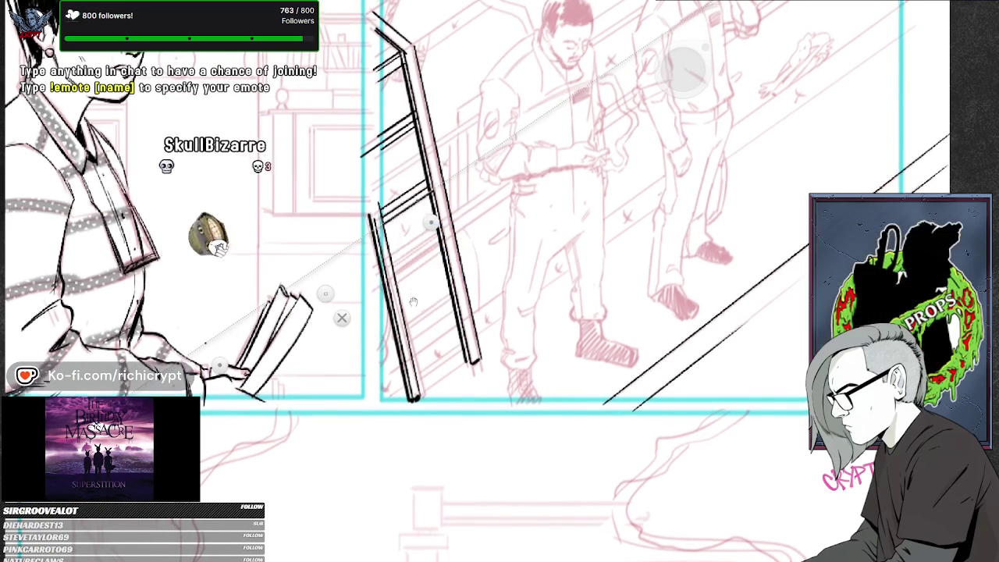
drag(378, 228, 416, 400)
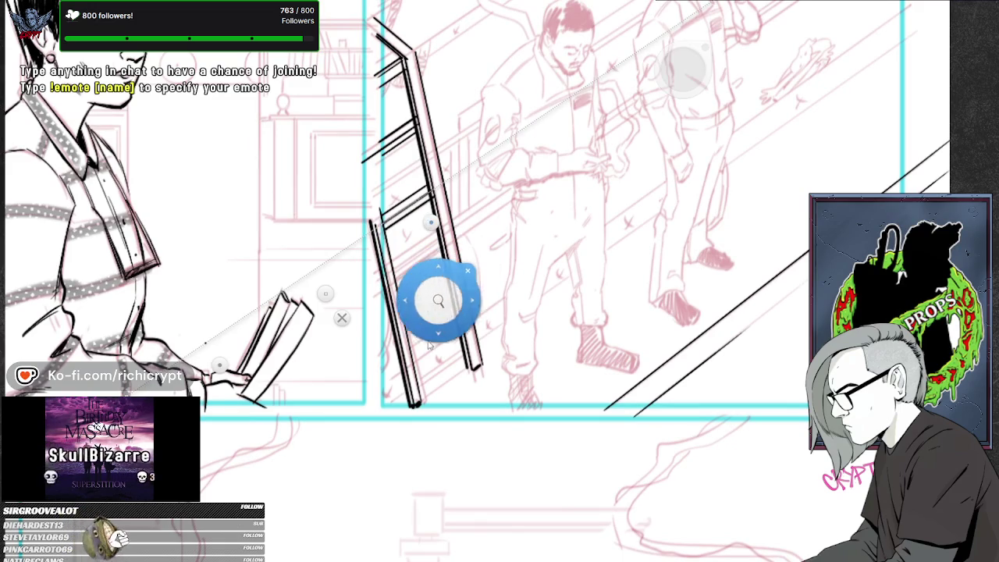
Lay a diagonal straight-line guide along the ladder rail and zoom in.
scroll(427, 370, down, 3)
drag(683, 69, 683, 68)
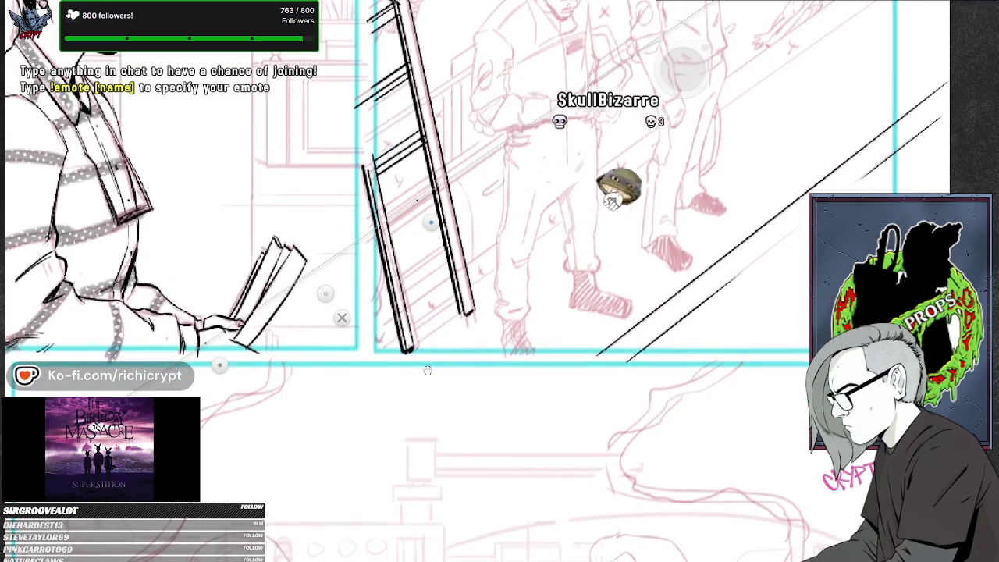
drag(428, 370, 428, 370)
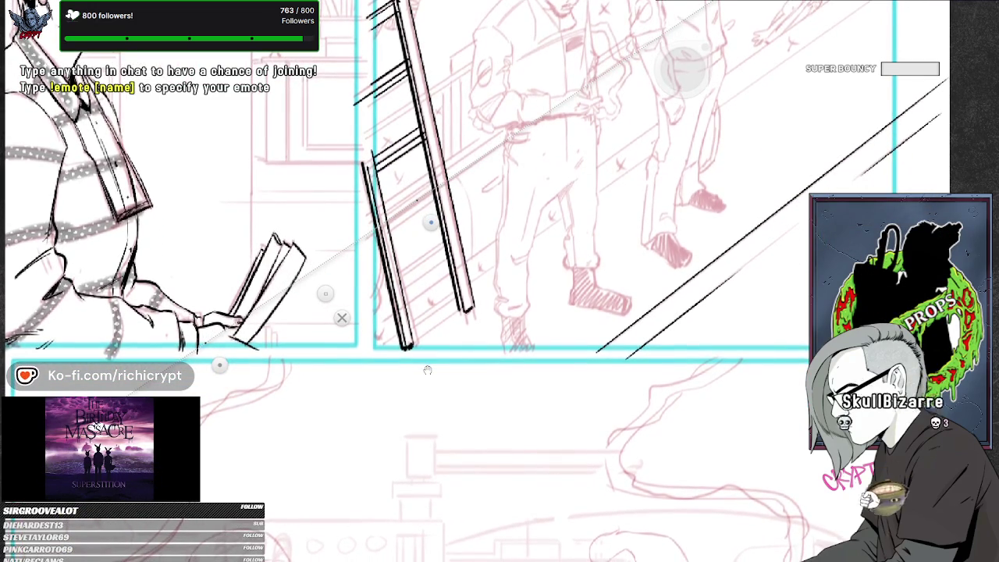
mouse_move(389, 219)
mouse_down()
mouse_move(430, 222)
mouse_move(456, 192)
mouse_up()
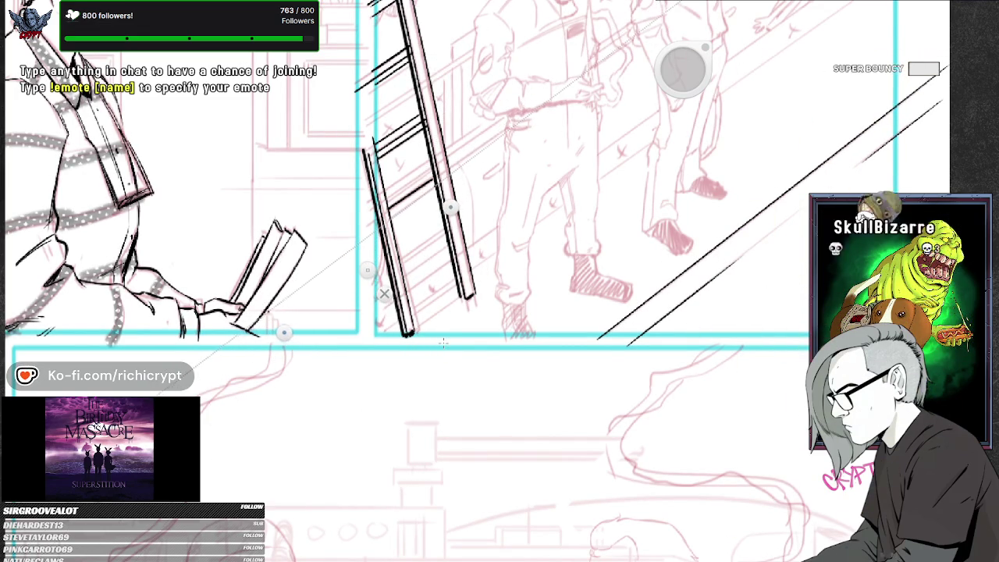
drag(406, 62, 338, 50)
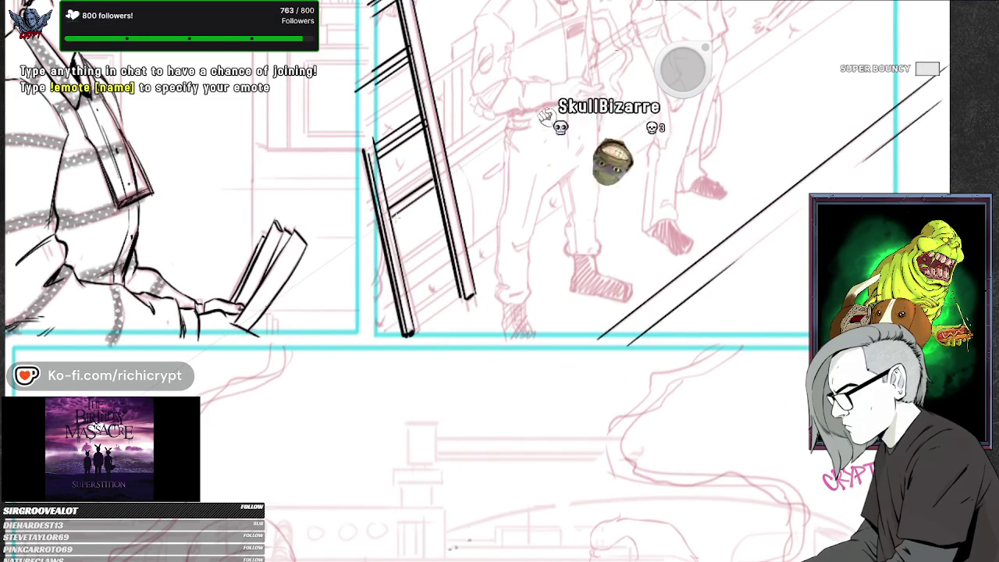
drag(394, 215, 435, 298)
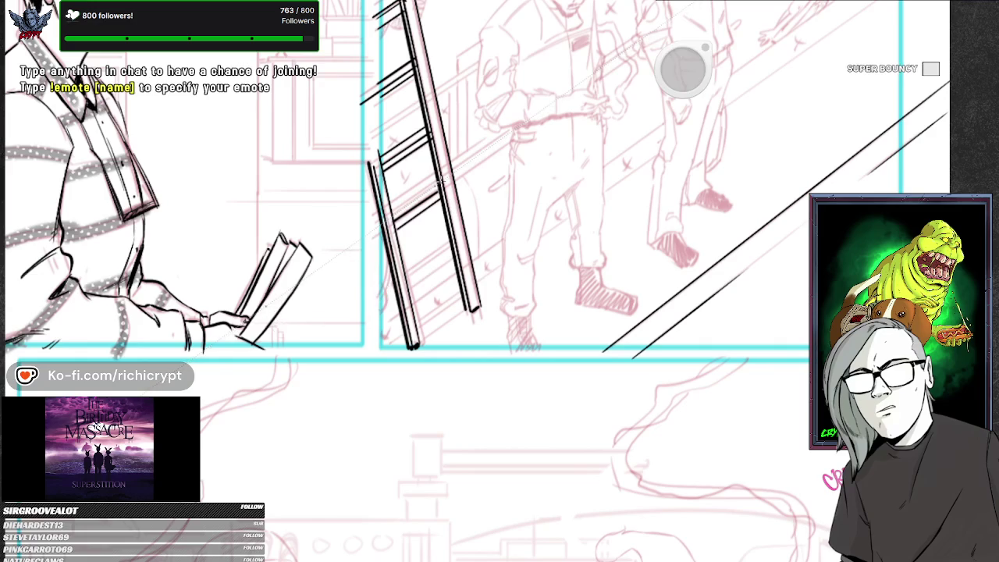
drag(422, 380, 421, 365)
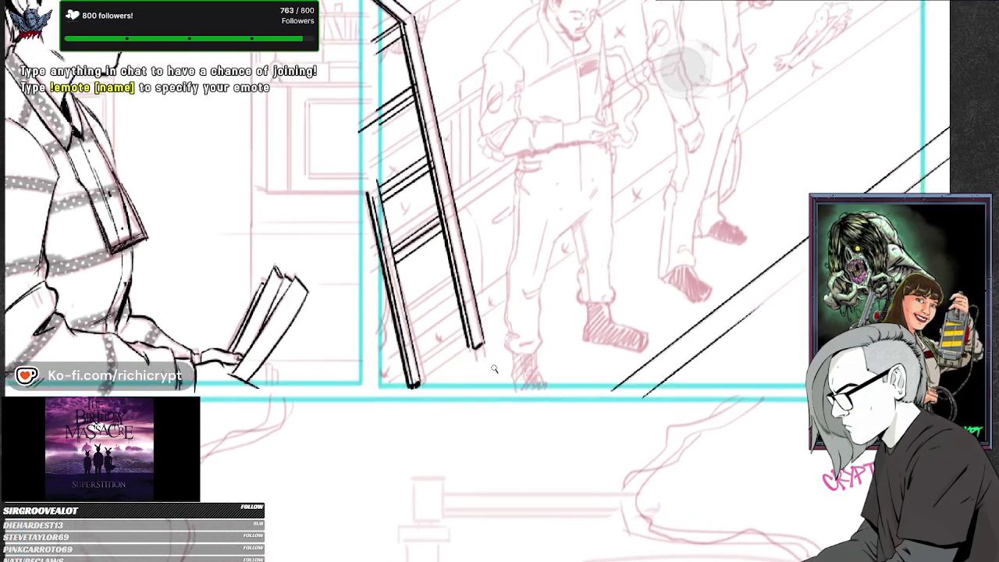
mouse_move(496, 312)
mouse_down()
mouse_move(497, 382)
mouse_move(541, 435)
mouse_up()
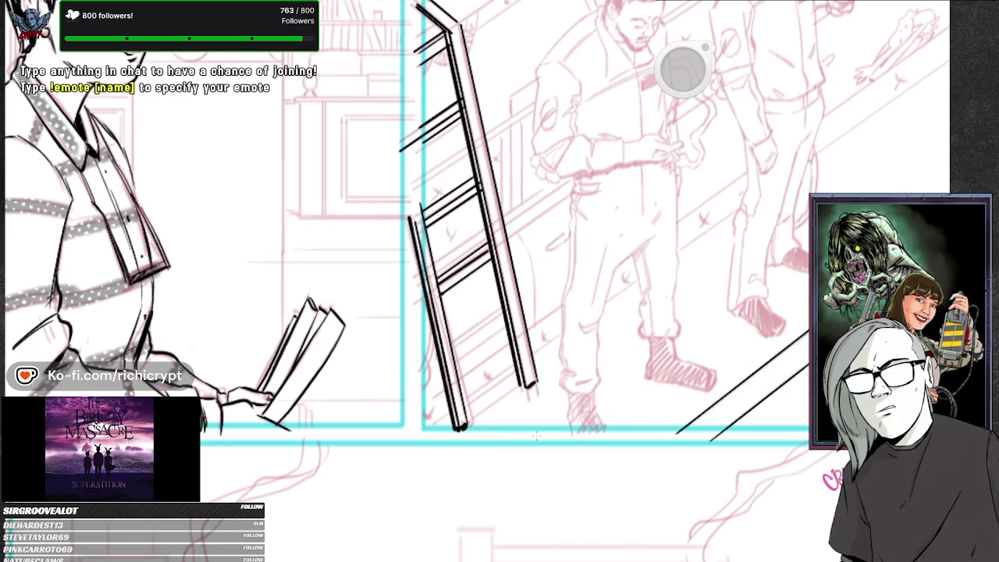
drag(536, 435, 511, 411)
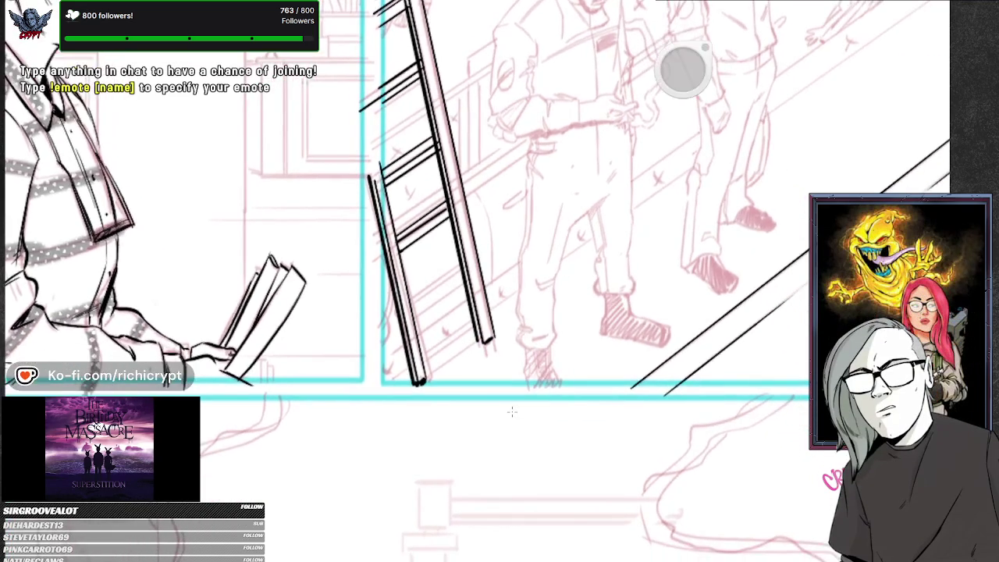
Move the guide down, ink the ladder's foot, then clear the guide.
mouse_move(364, 267)
mouse_down()
mouse_move(419, 305)
mouse_move(463, 268)
mouse_up()
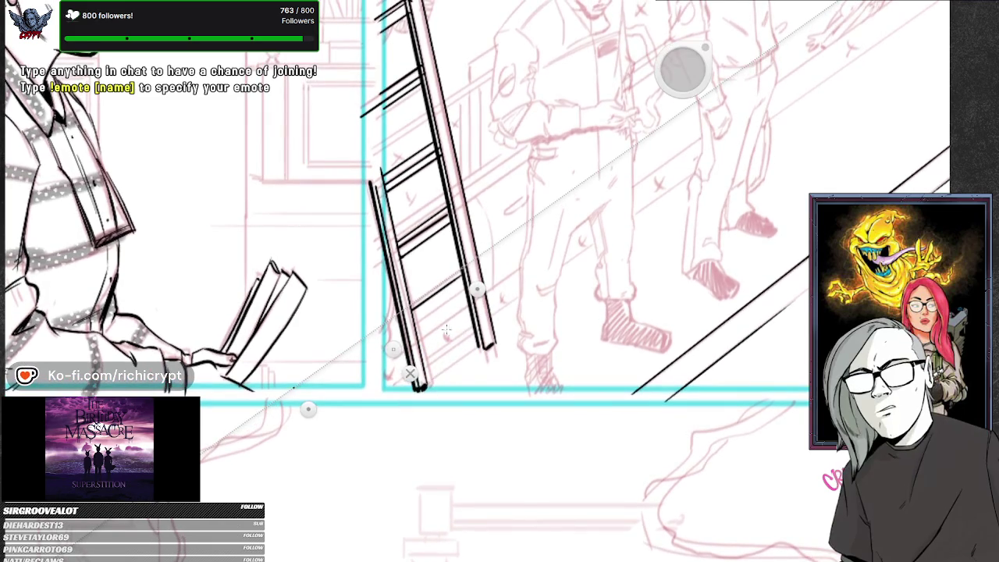
scroll(409, 373, down, 2)
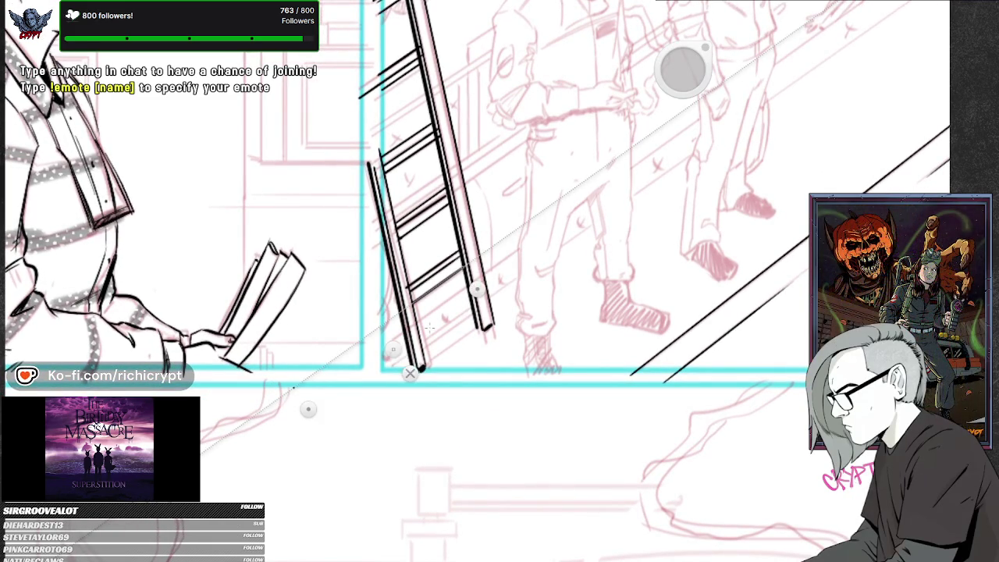
drag(422, 426, 419, 377)
drag(470, 263, 436, 285)
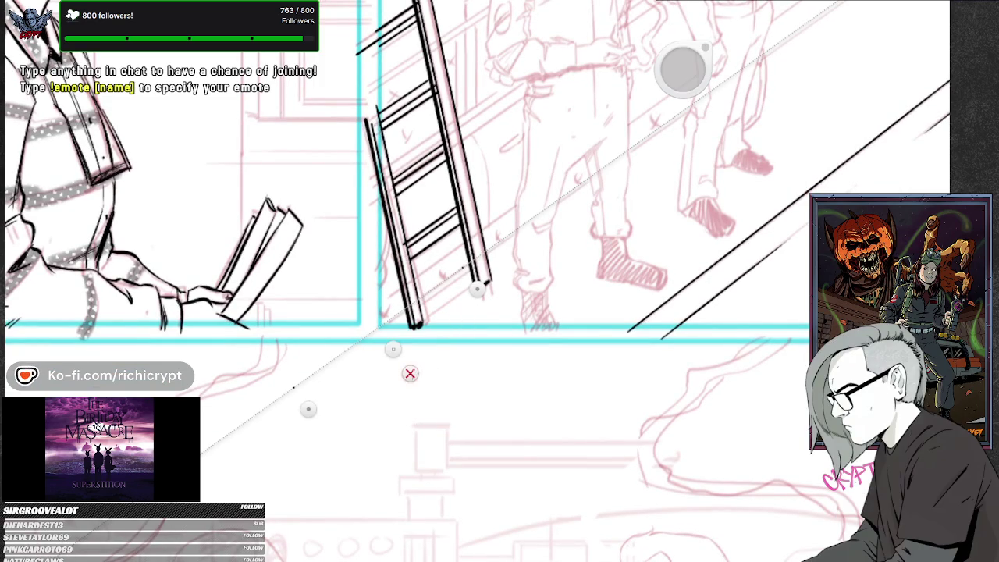
key(p)
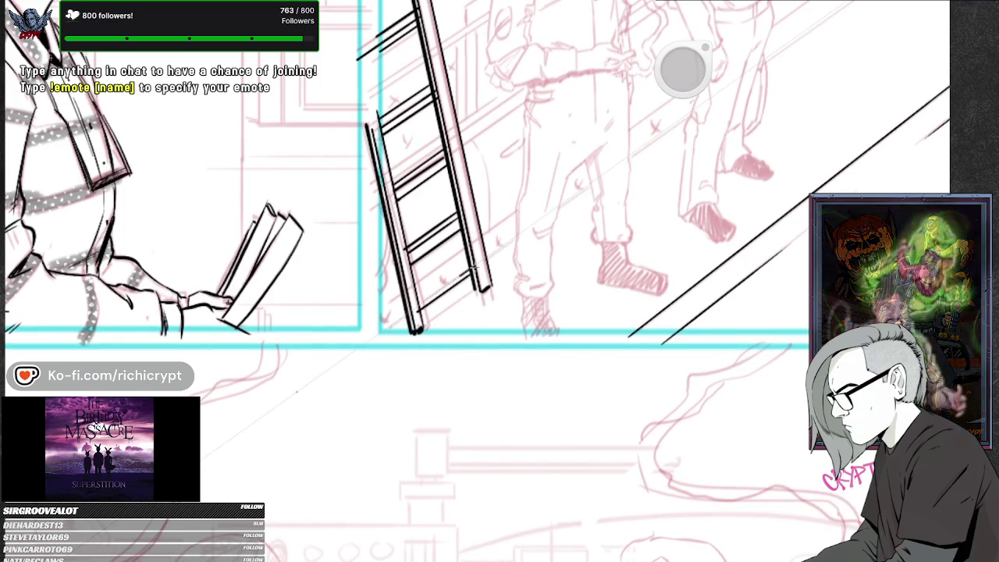
click(420, 400)
Zoom in and out over the inked ladder, the two men and the woman's panel.
drag(419, 400, 420, 380)
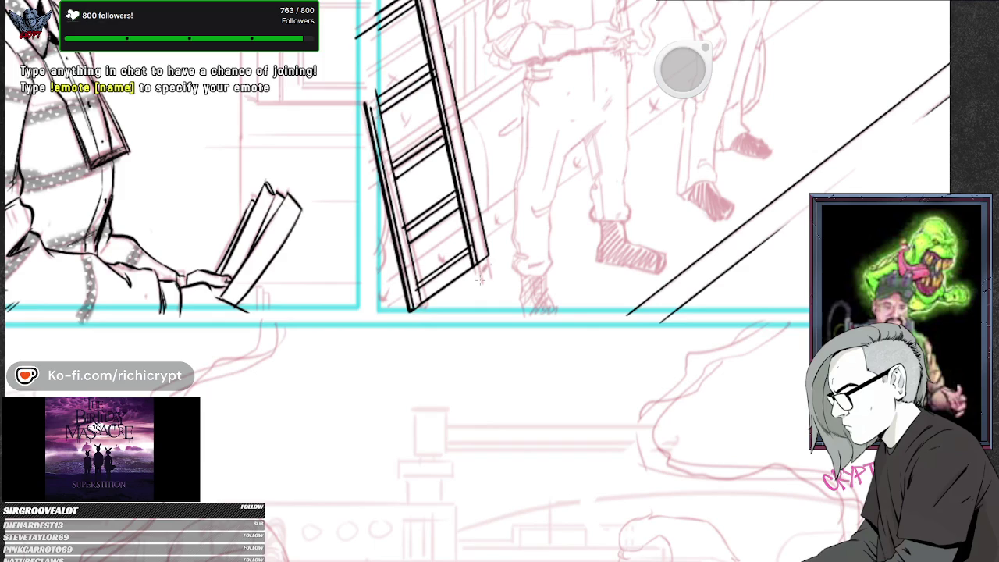
drag(545, 390, 570, 381)
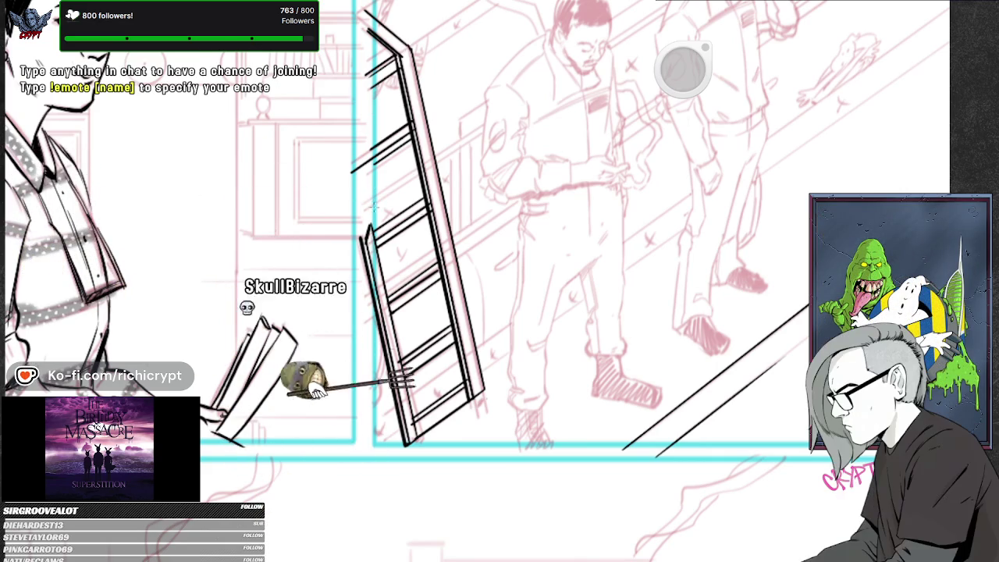
drag(568, 151, 613, 330)
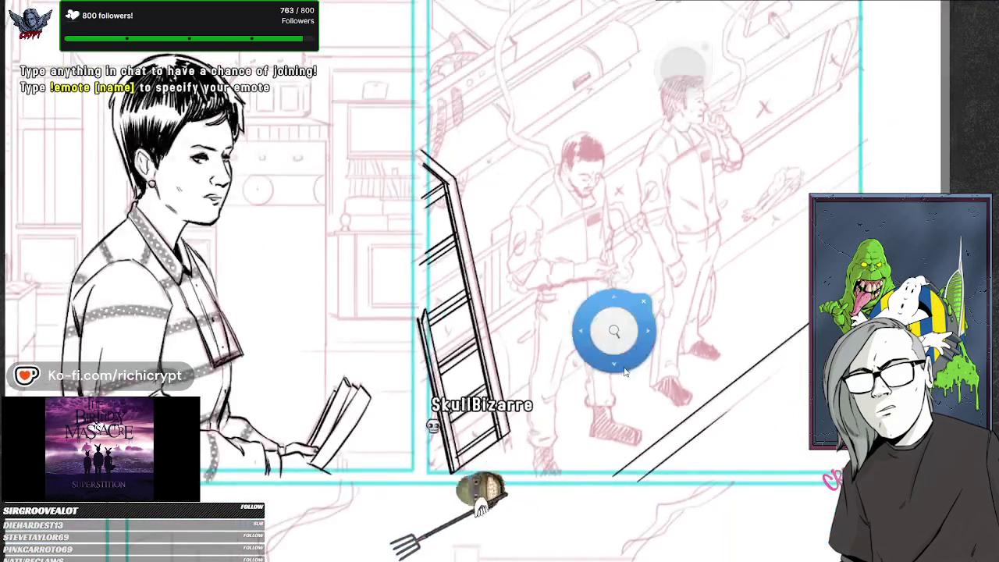
drag(473, 196, 394, 200)
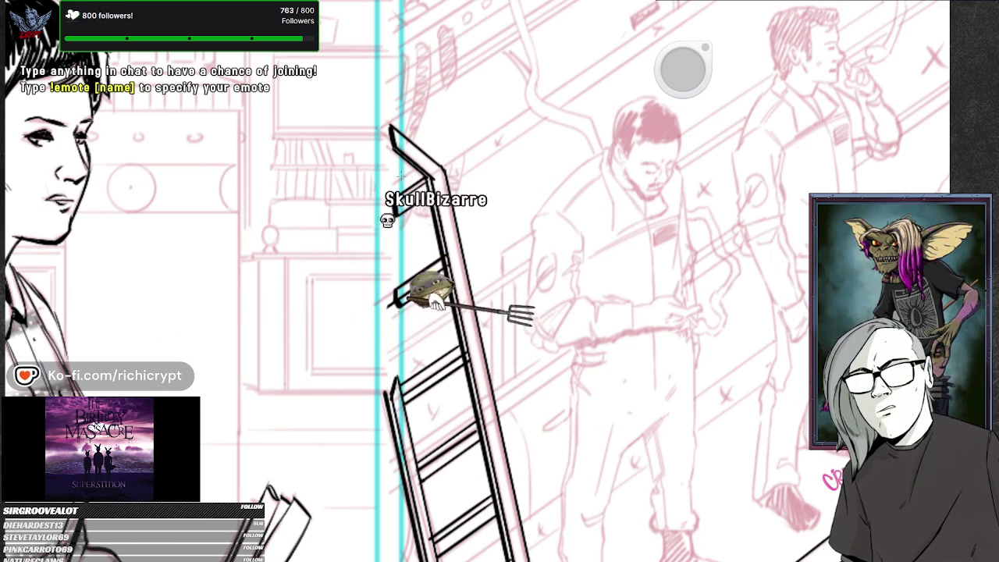
drag(535, 290, 531, 401)
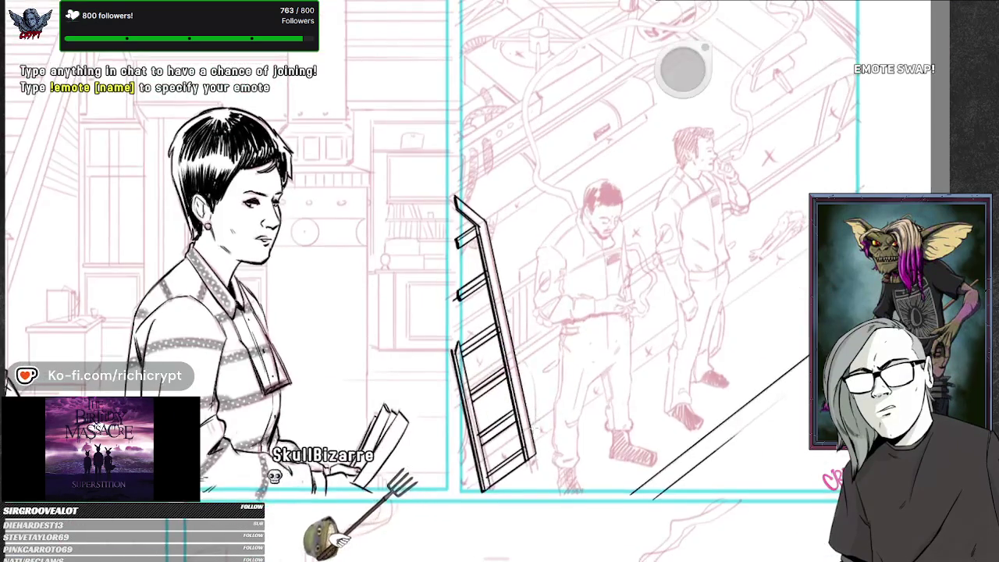
click(501, 385)
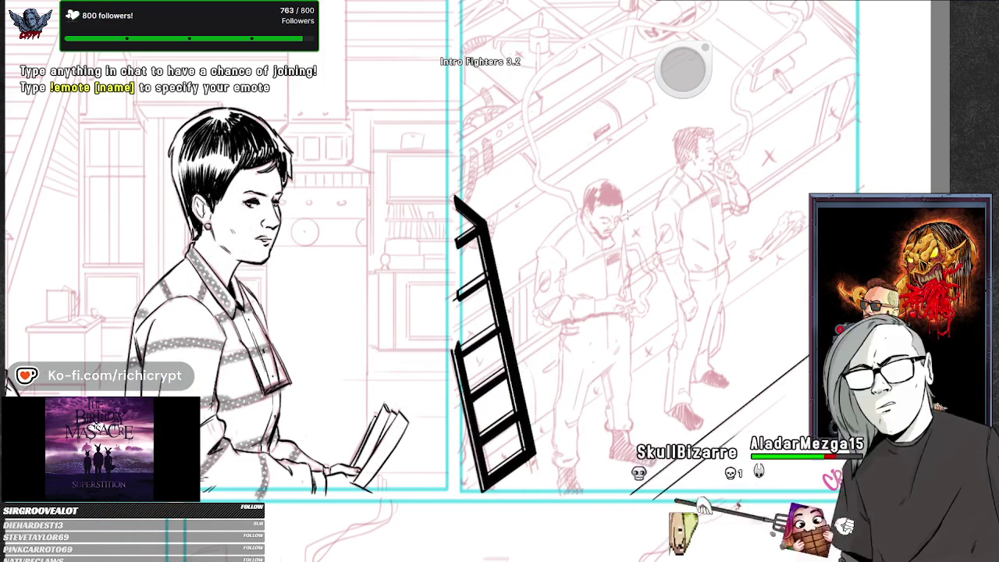
Shift and zoom the view slightly to review the solid black ladder.
drag(590, 368, 587, 383)
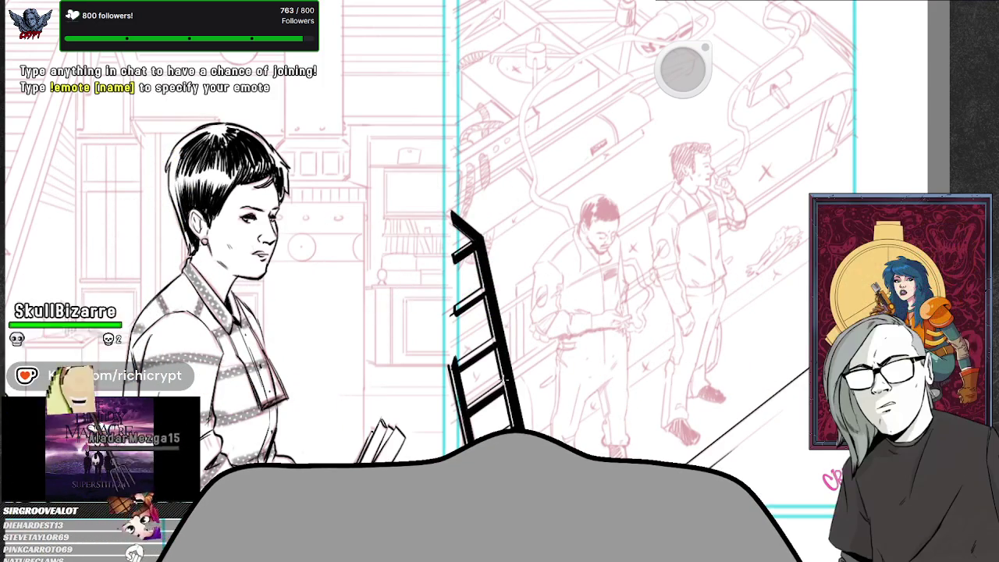
scroll(573, 407, down, 2)
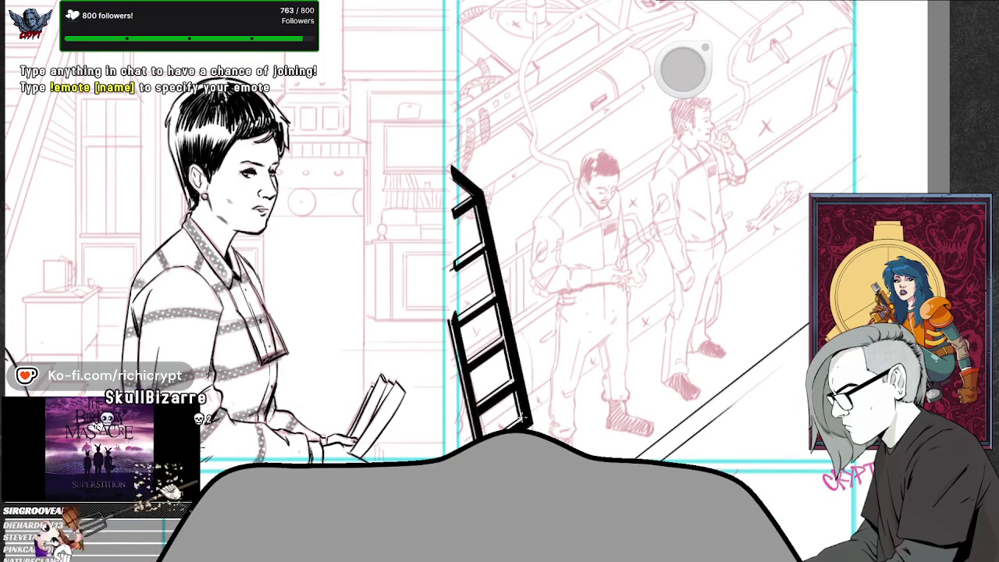
Zoom in on the two pencilled men in the right-hand car panel.
scroll(562, 414, down, 3)
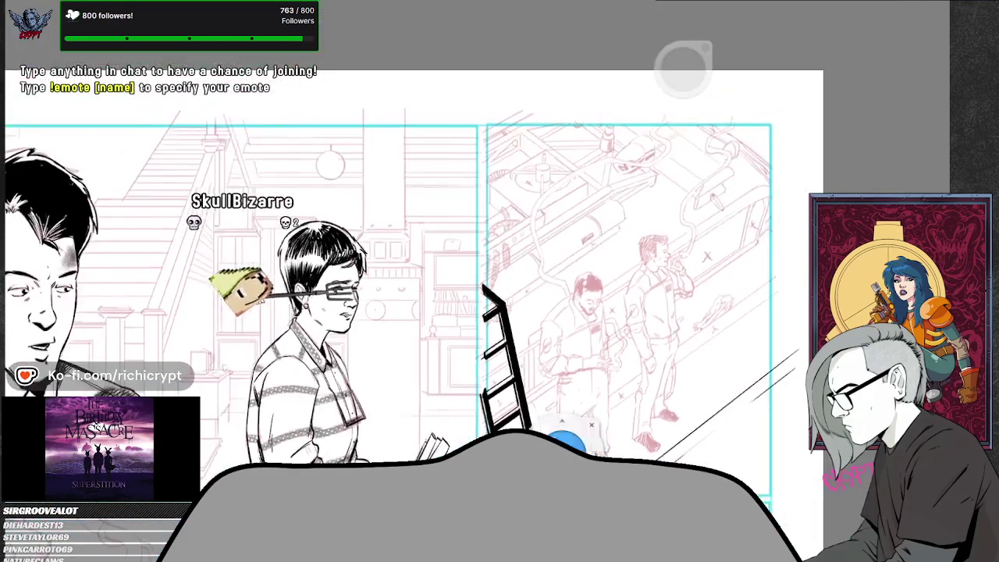
scroll(571, 430, right, 2)
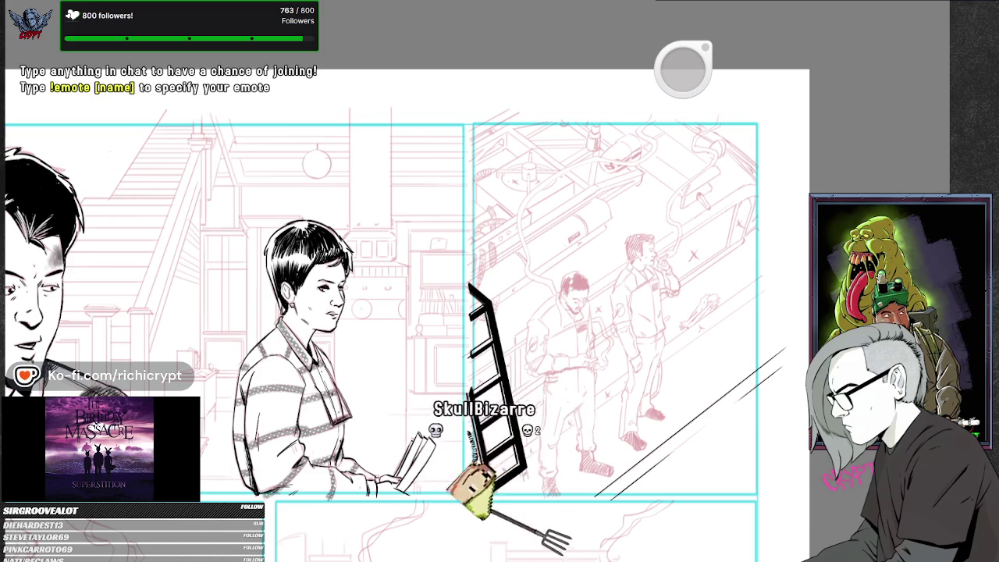
mouse_move(508, 276)
mouse_down()
mouse_move(538, 214)
mouse_move(660, 449)
mouse_move(575, 350)
mouse_move(557, 466)
mouse_up()
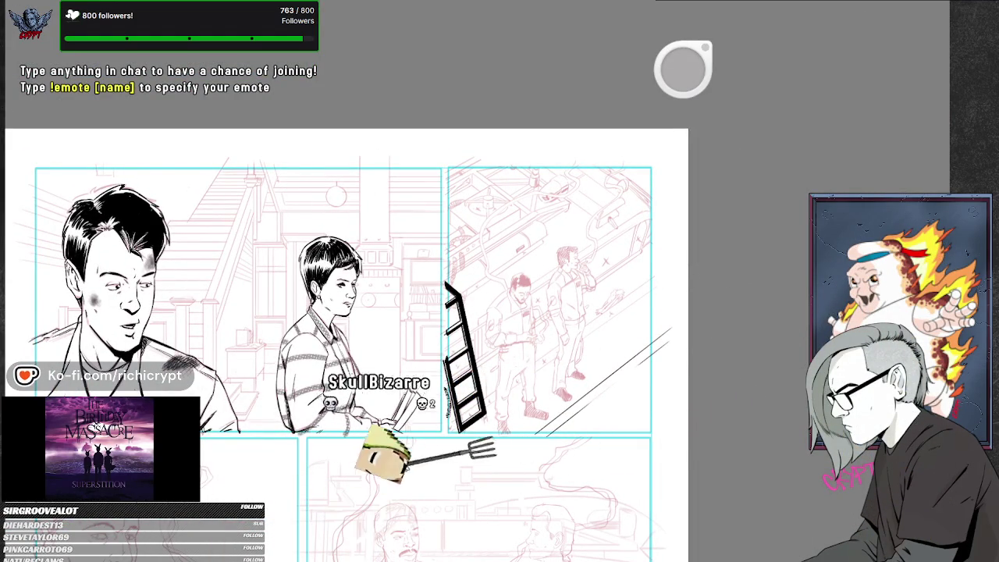
mouse_move(513, 278)
mouse_down()
mouse_move(546, 373)
mouse_move(593, 357)
mouse_move(615, 279)
mouse_up()
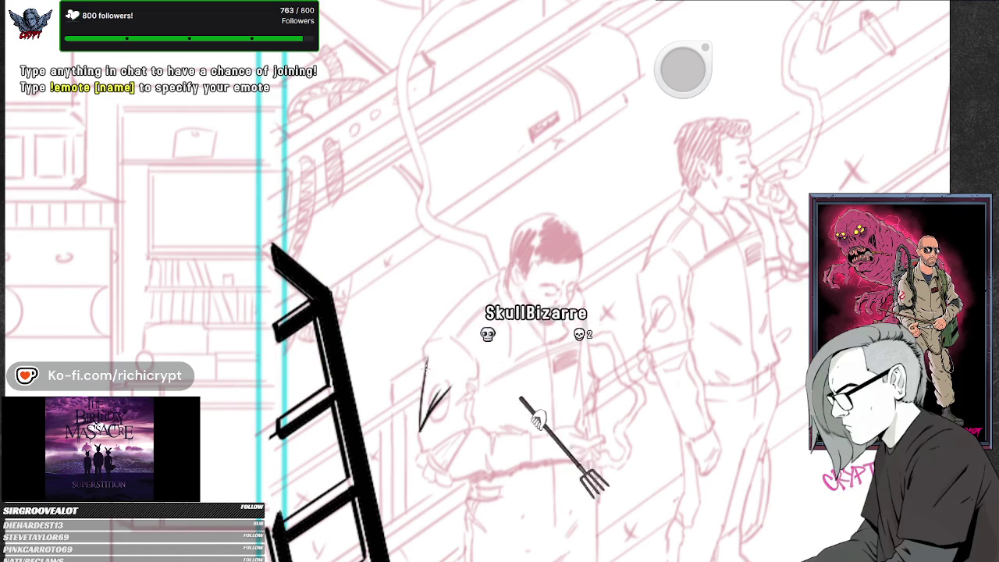
Ink the left man's shoulder and sleeve outline in black, then centre him in view.
drag(476, 363, 455, 340)
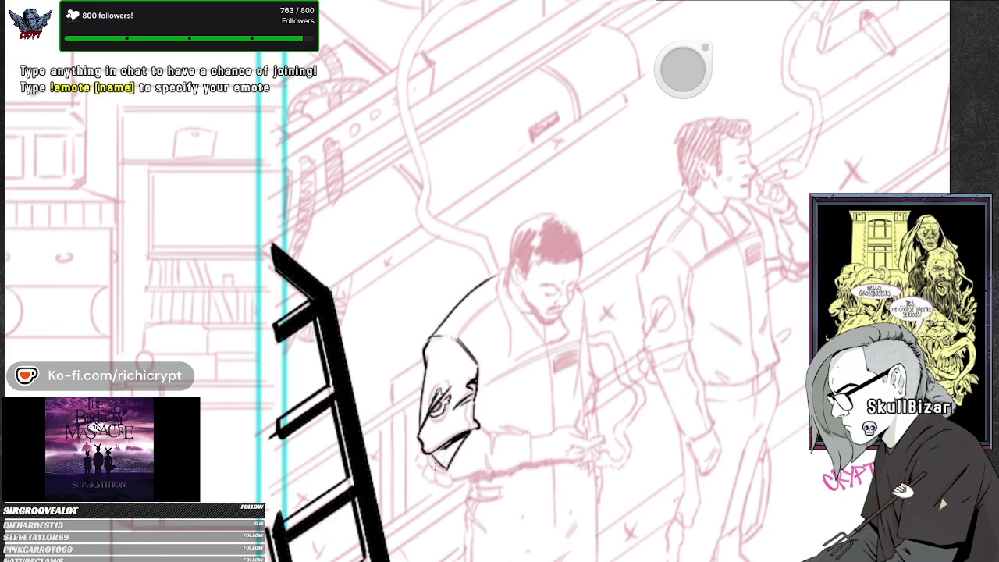
drag(444, 371, 439, 282)
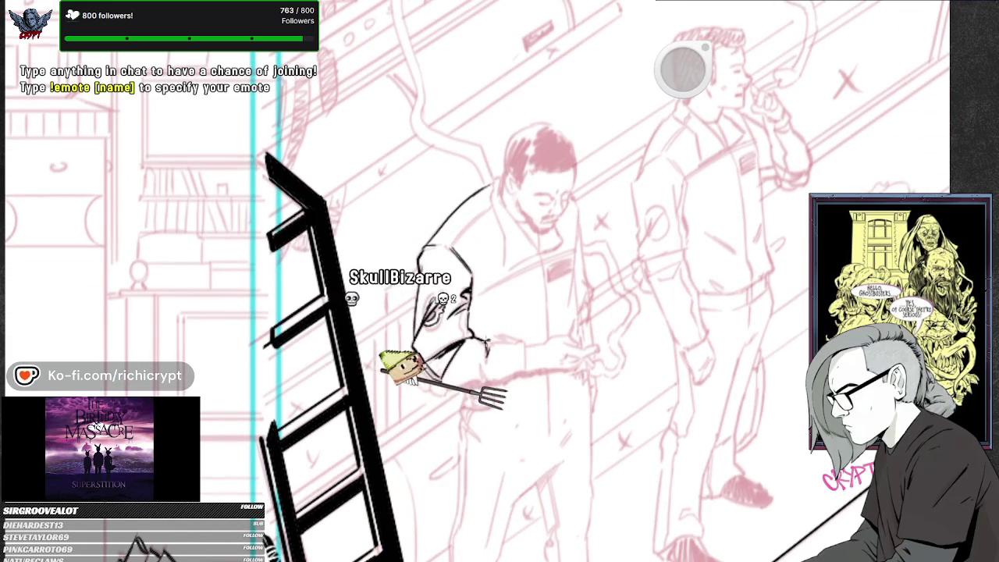
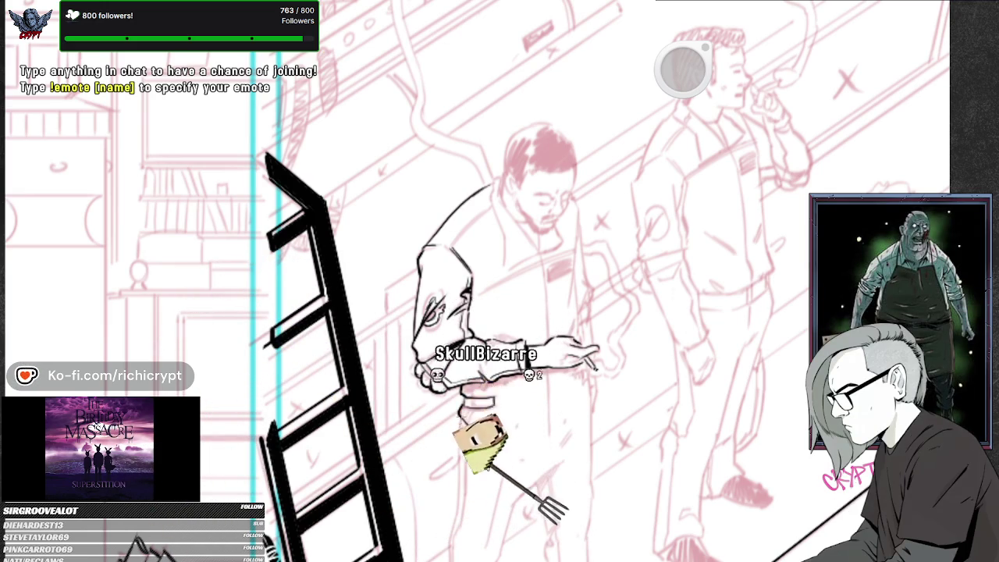
Trace the front man's trouser leg contours in black over the red pencil lines.
drag(535, 356, 591, 312)
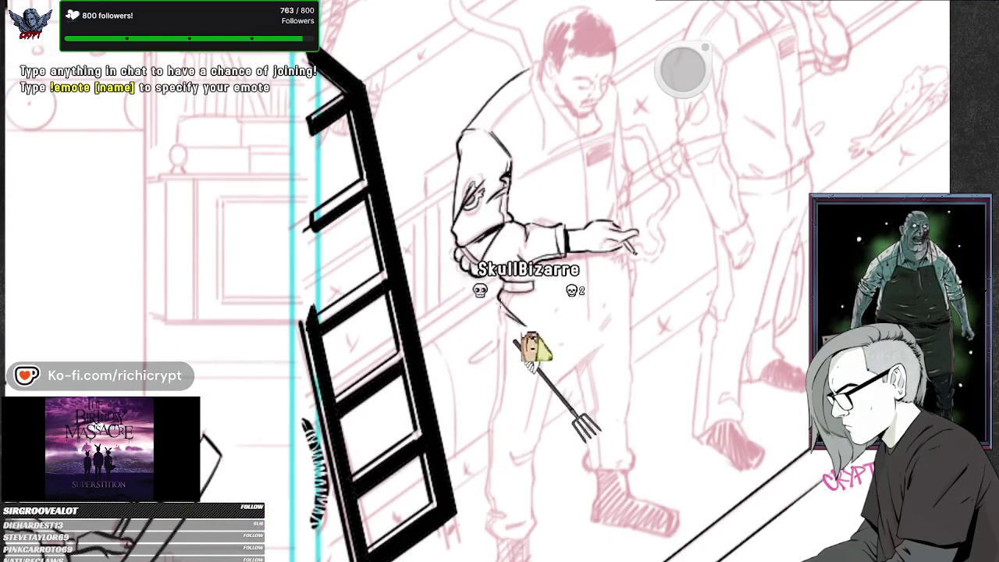
drag(499, 332, 488, 434)
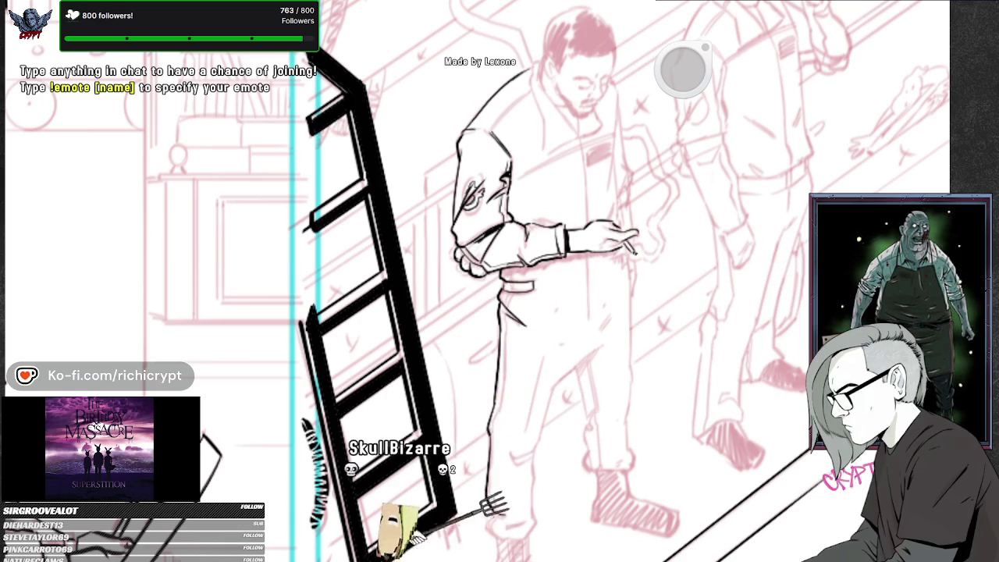
drag(535, 489, 566, 403)
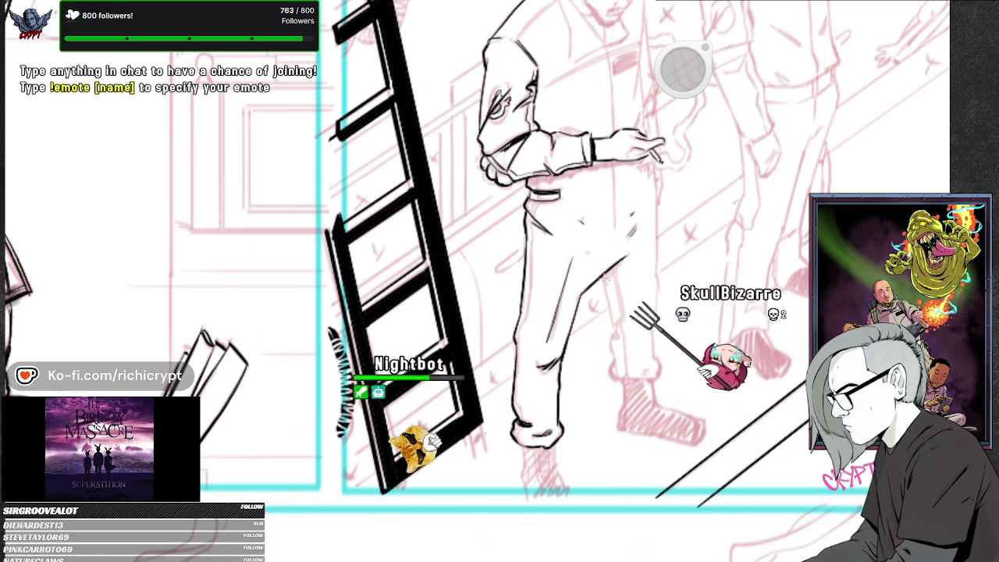
drag(603, 278, 616, 330)
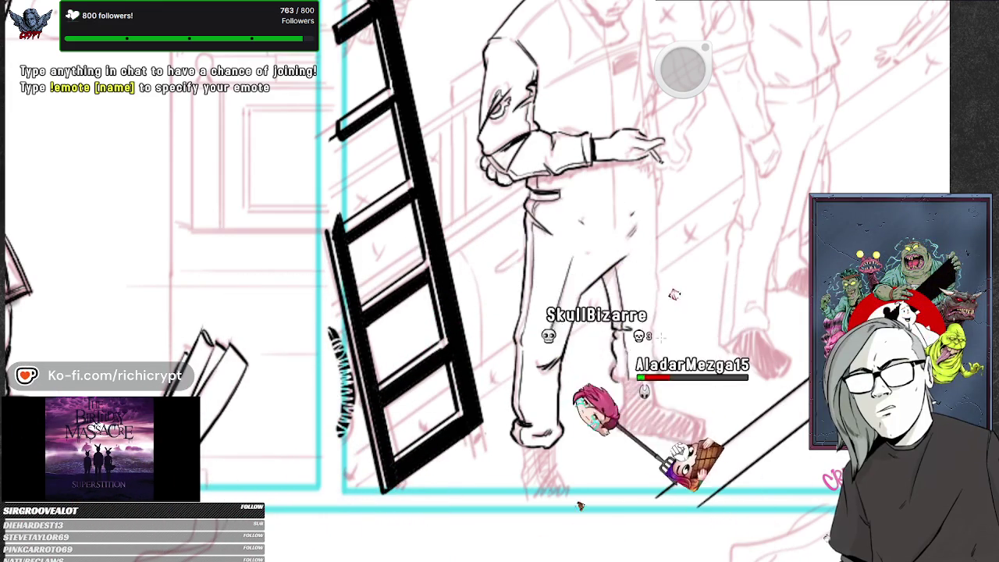
scroll(499, 281, up, 2)
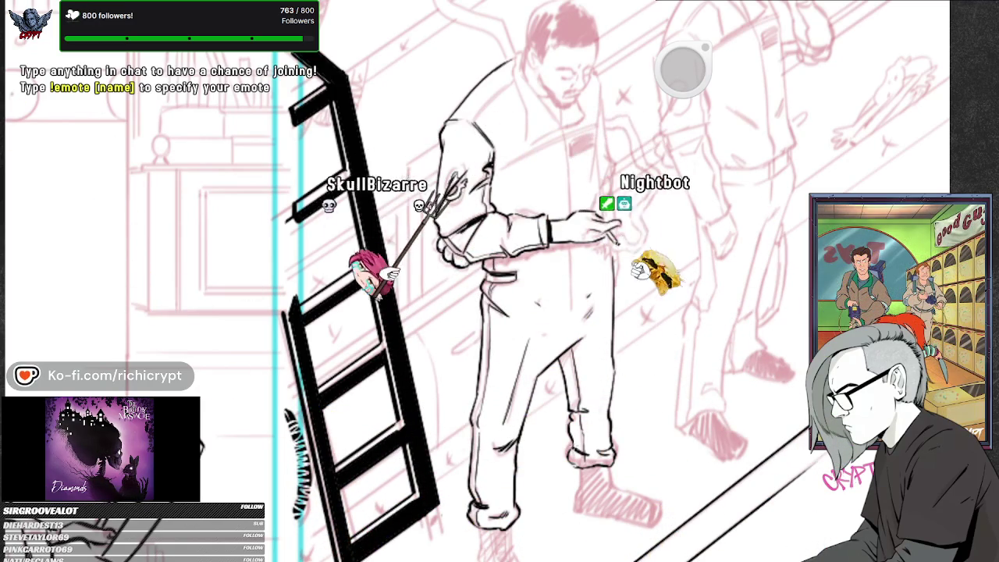
mouse_move(622, 341)
mouse_down()
mouse_move(638, 459)
mouse_move(610, 454)
mouse_up()
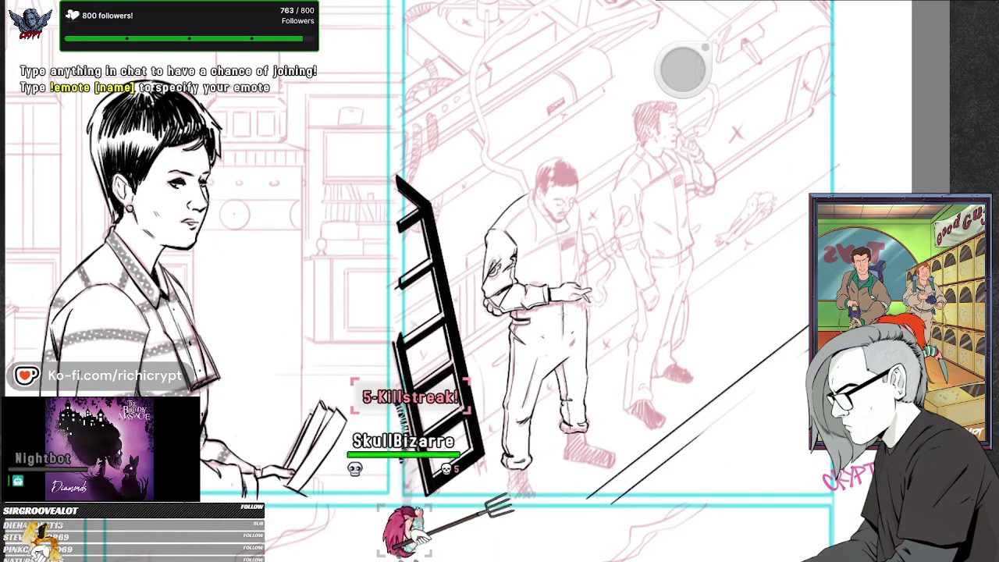
Zoom and tilt the view to the front man's feet, then fill his nearer shoe solid black.
drag(622, 496, 604, 467)
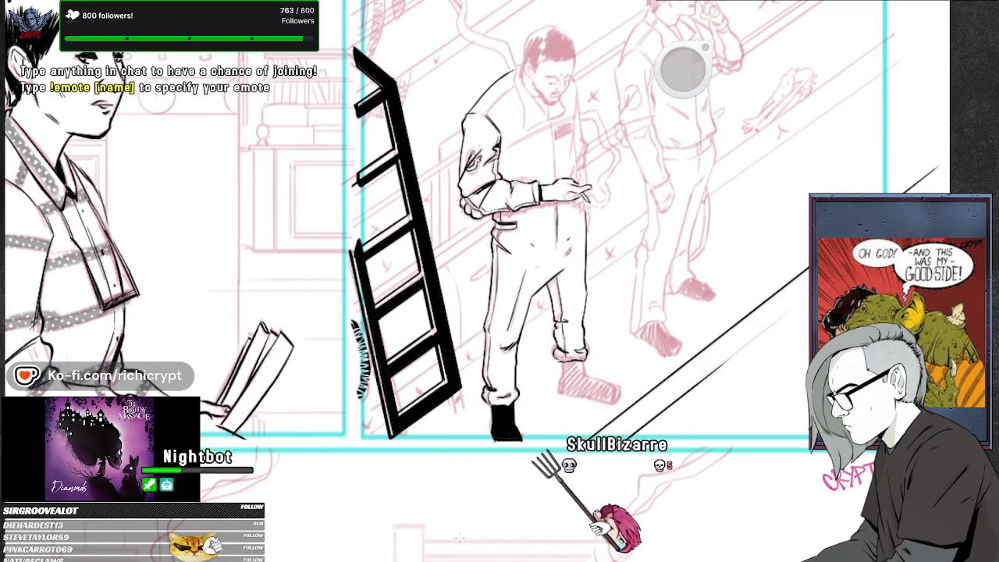
drag(631, 334, 593, 359)
drag(679, 66, 683, 69)
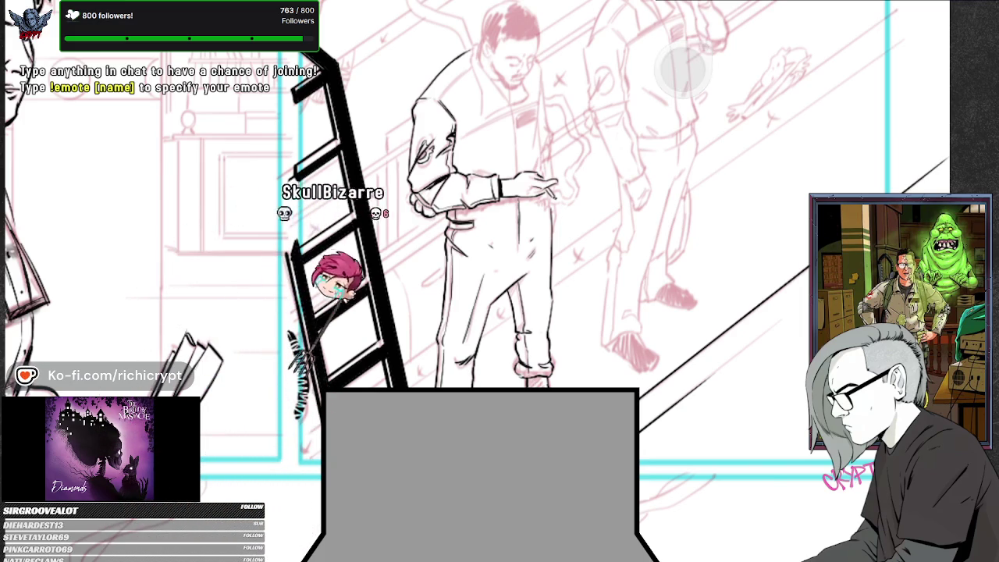
scroll(568, 295, down, 5)
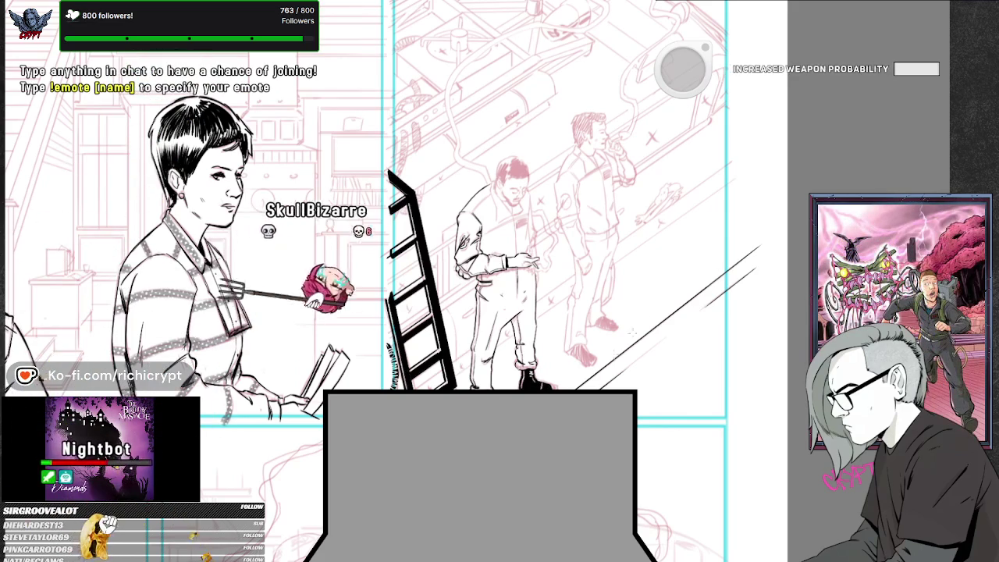
drag(609, 355, 616, 343)
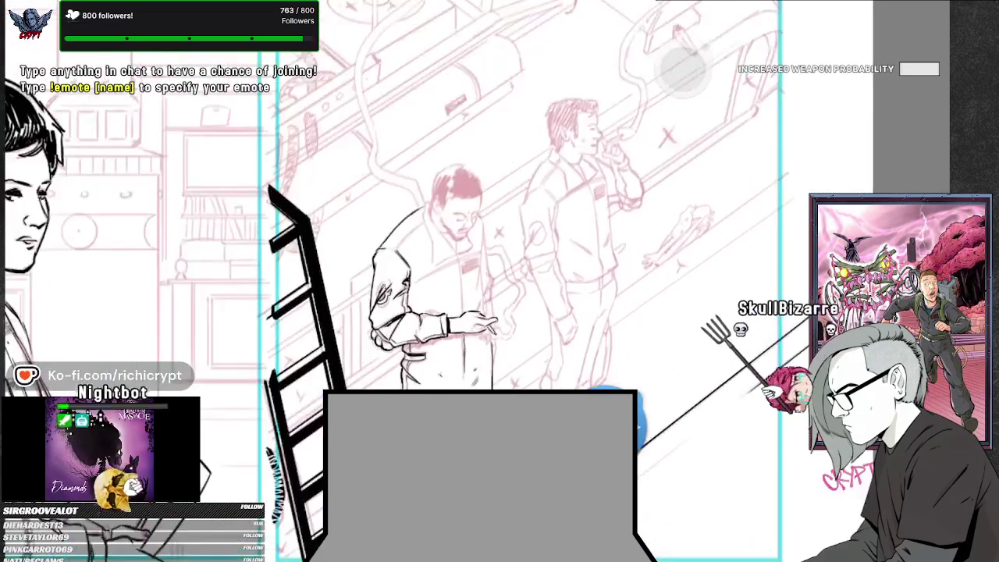
Undo the stray line across the front man's chest, then ink his collar and chest patch.
scroll(409, 270, up, 5)
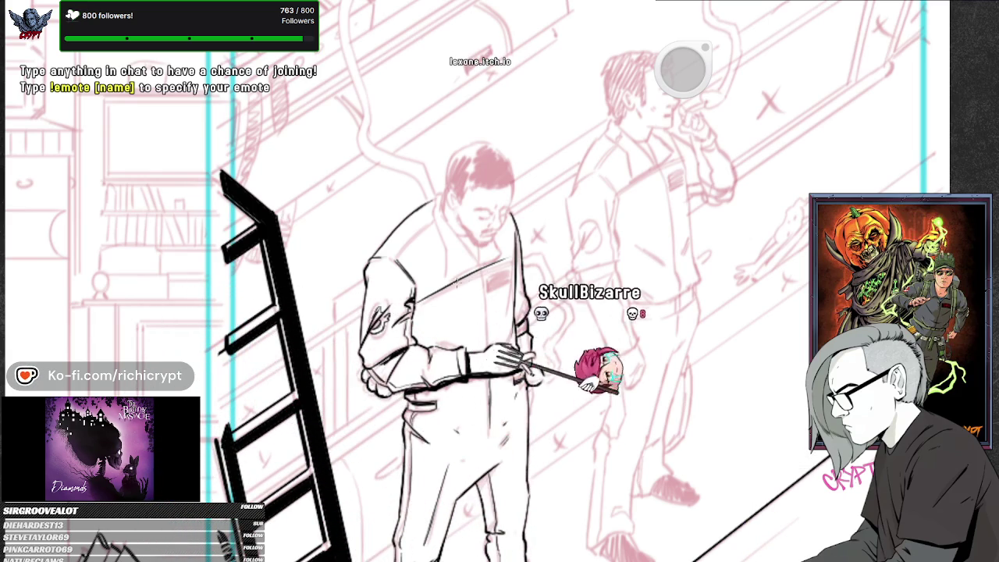
key(ctrl+z)
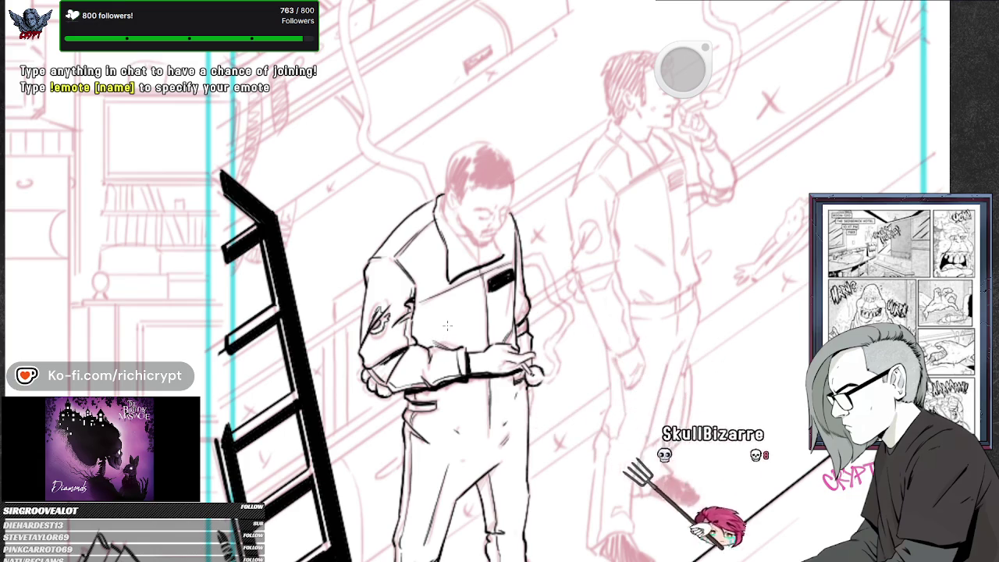
drag(578, 417, 570, 456)
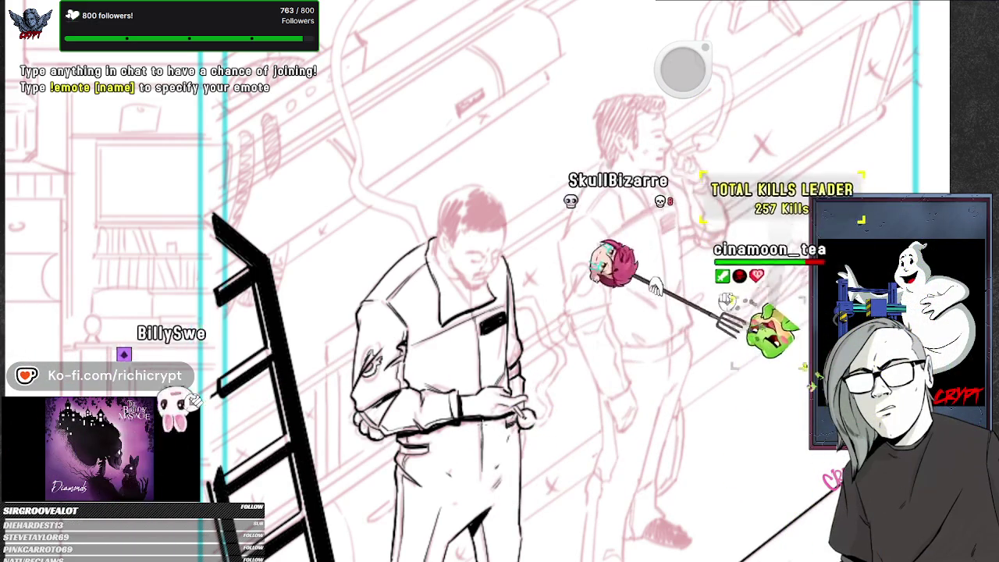
scroll(484, 264, up, 3)
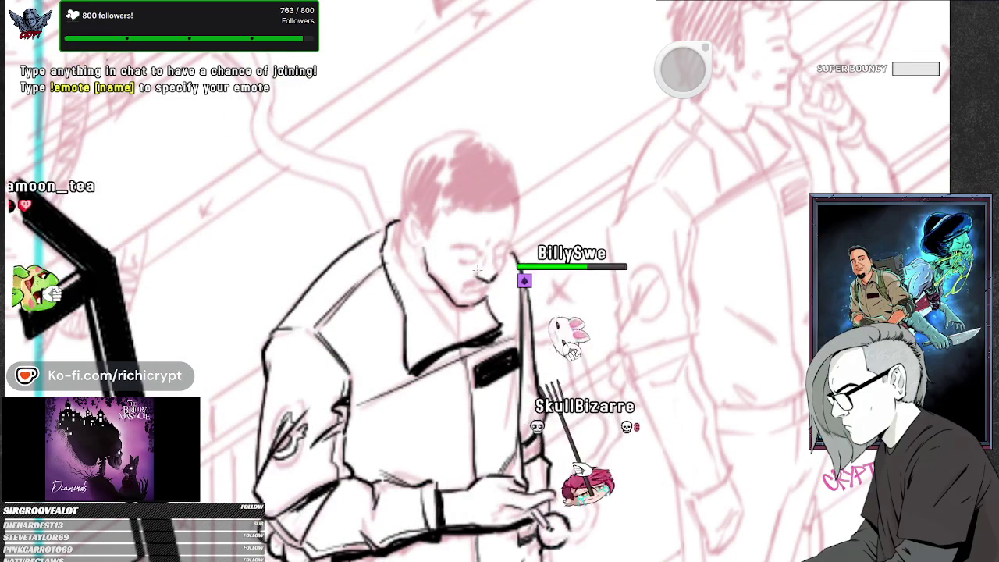
Ink the front man's eyes, brows, nose, moustache, ear and head outline in black.
drag(455, 251, 499, 246)
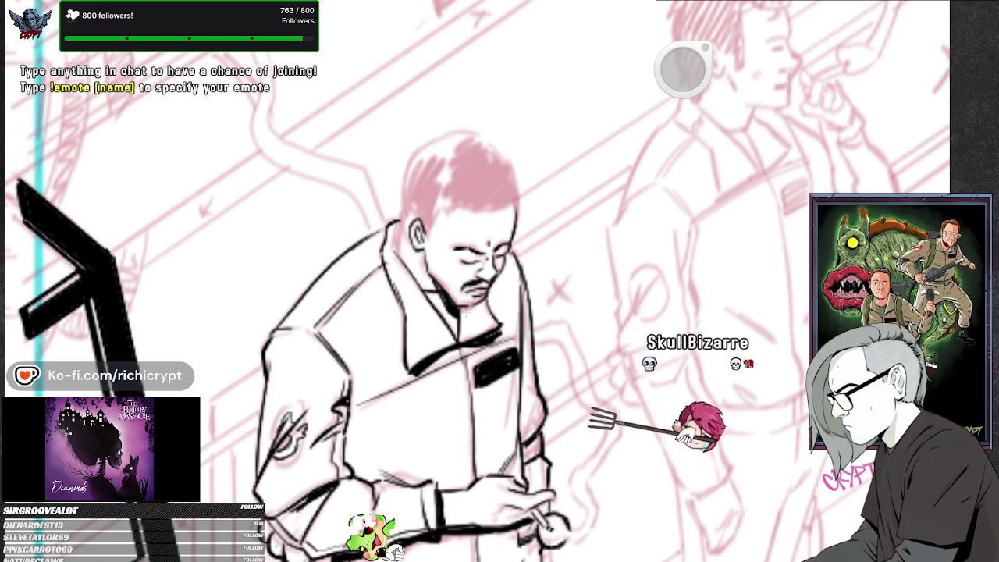
drag(567, 278, 508, 330)
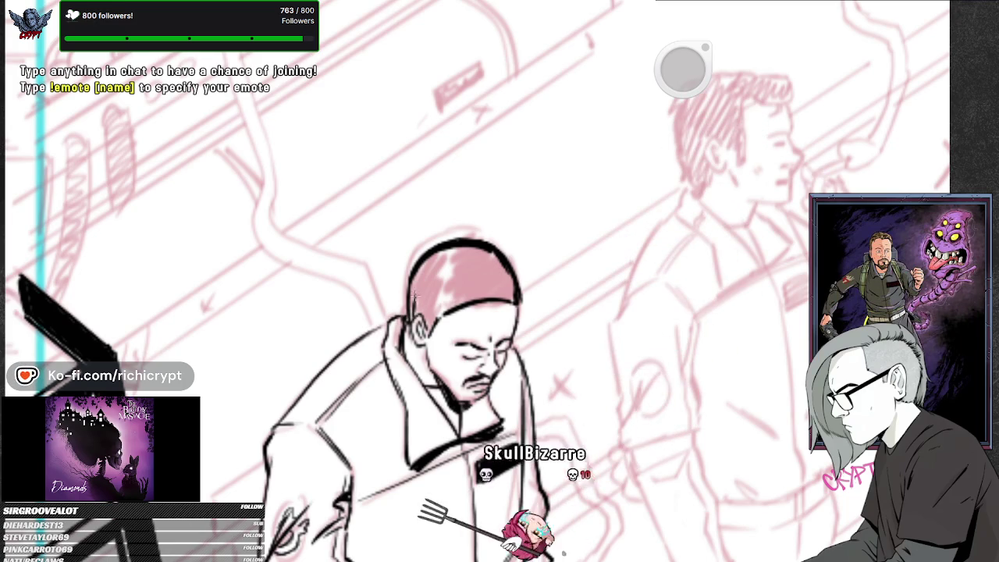
Fill the front man's hair solid black, leaving a small highlight, and check it against the panel.
drag(476, 291, 416, 302)
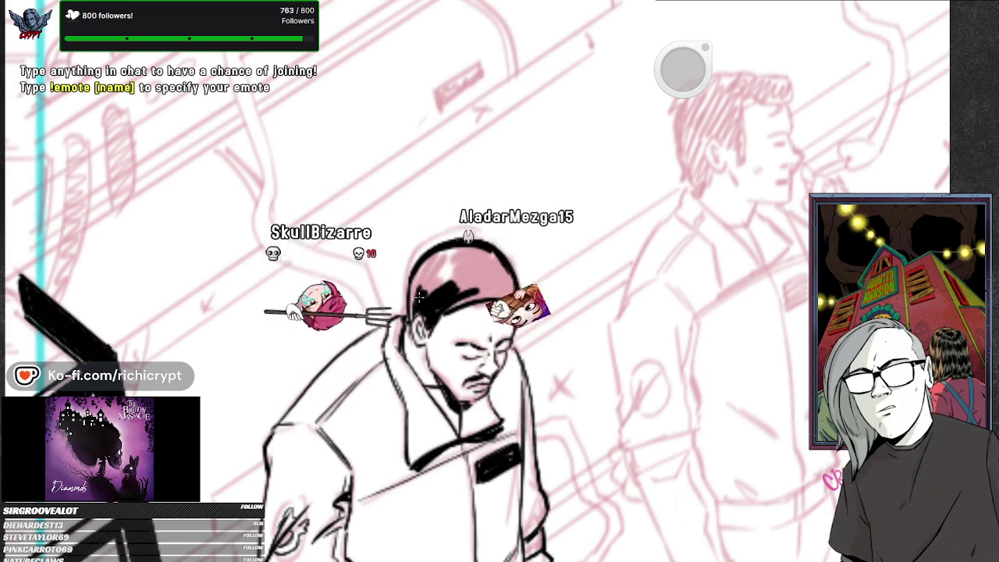
drag(439, 290, 418, 297)
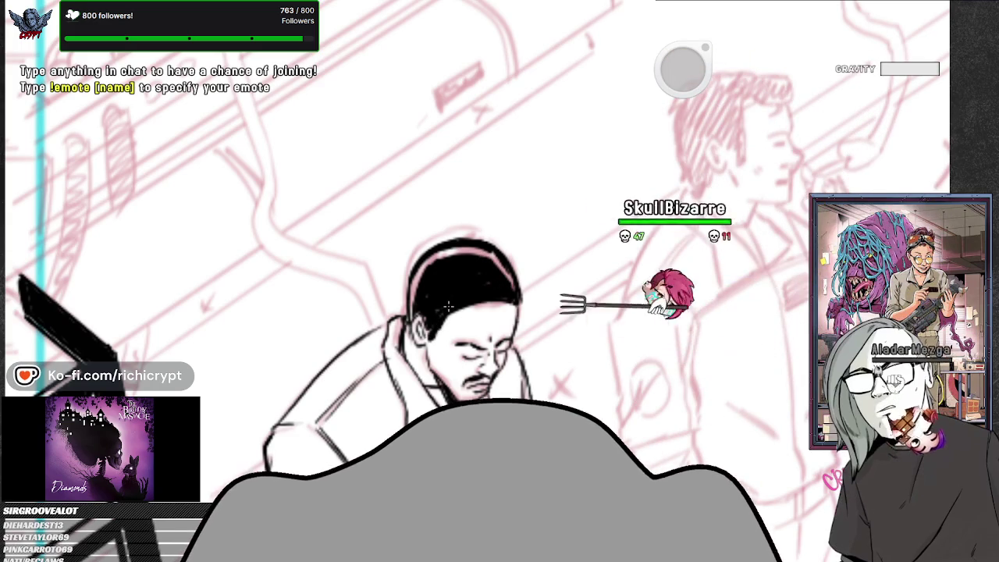
drag(553, 285, 539, 366)
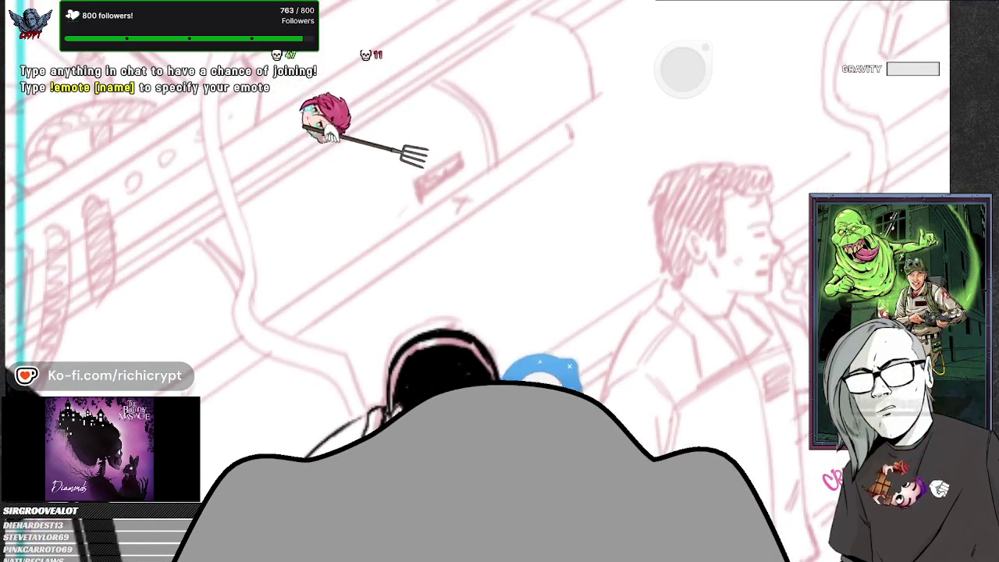
scroll(538, 367, down, 2)
scroll(538, 366, down, 2)
scroll(539, 367, down, 2)
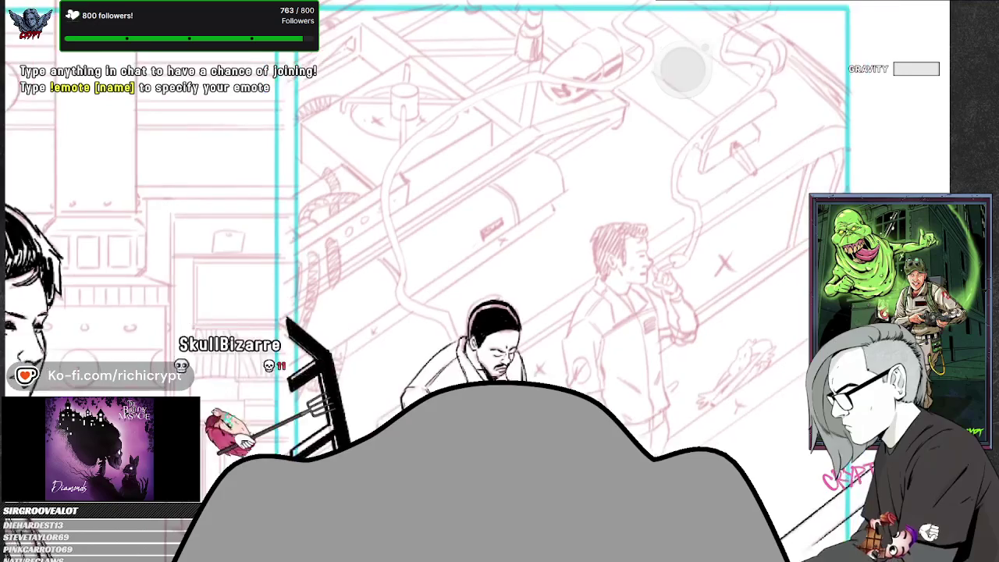
scroll(538, 367, up, 1)
scroll(539, 367, up, 1)
scroll(539, 367, up, 1)
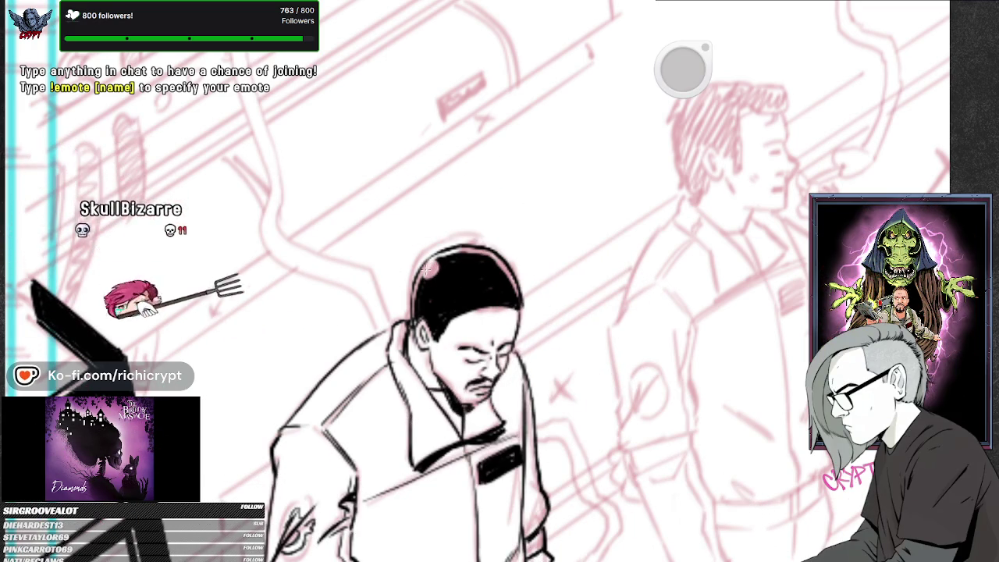
drag(588, 273, 570, 346)
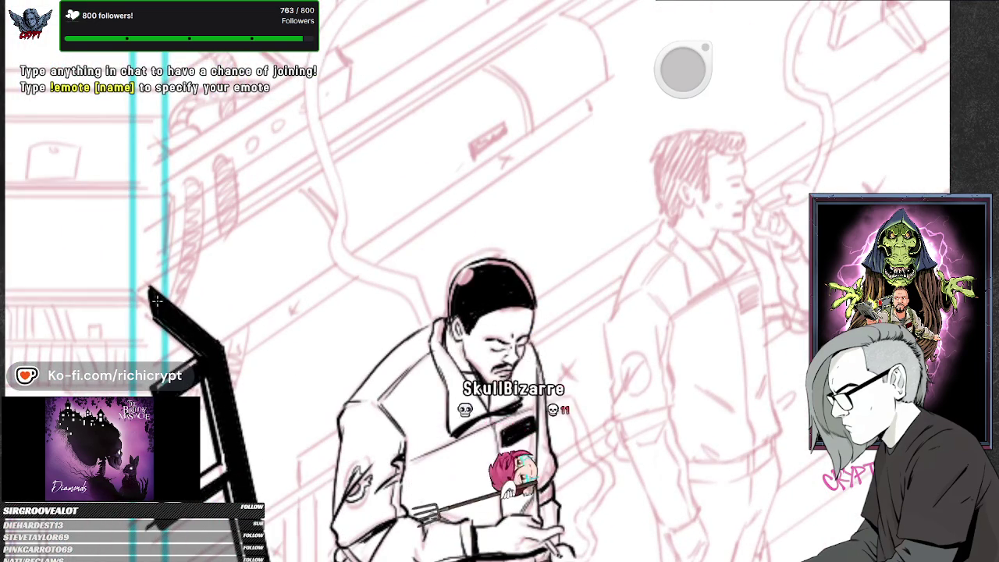
scroll(473, 324, up, 3)
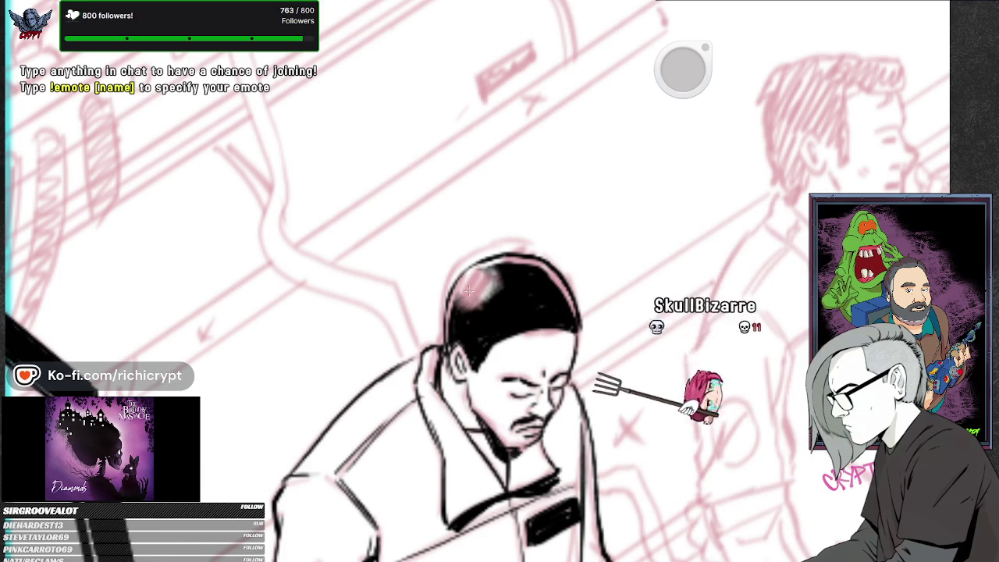
scroll(661, 334, down, 5)
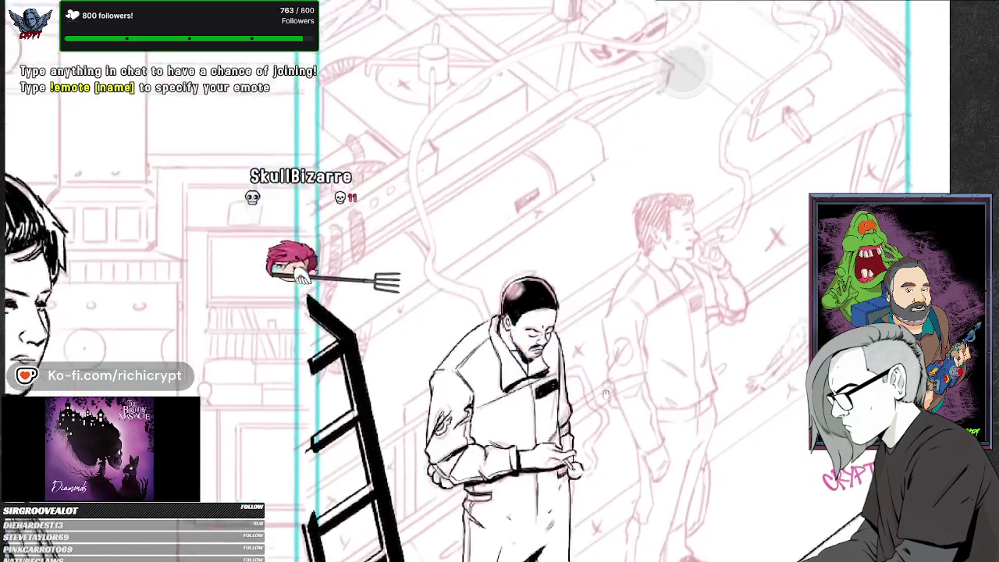
scroll(624, 358, down, 3)
scroll(601, 436, up, 2)
scroll(601, 437, up, 2)
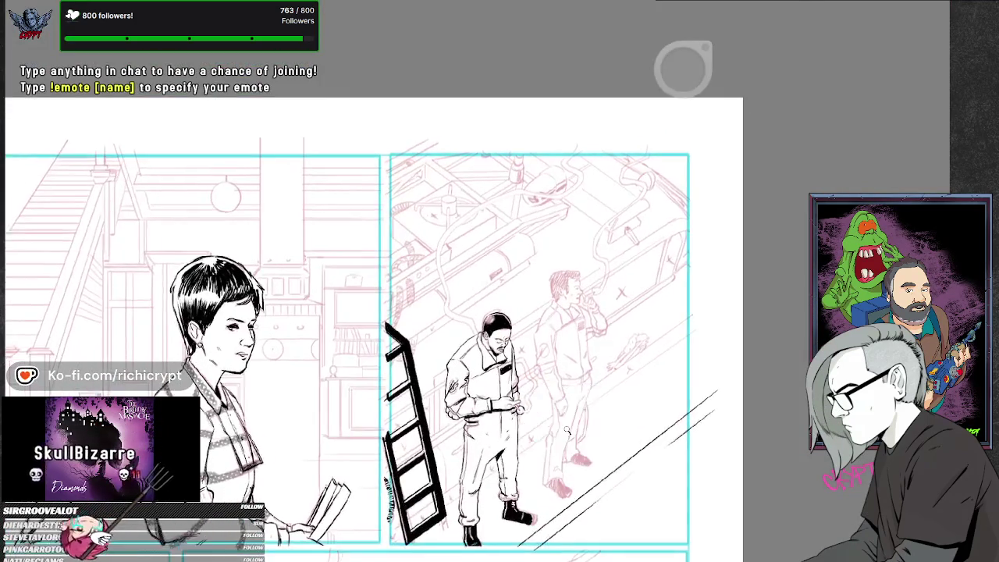
scroll(573, 383, up, 2)
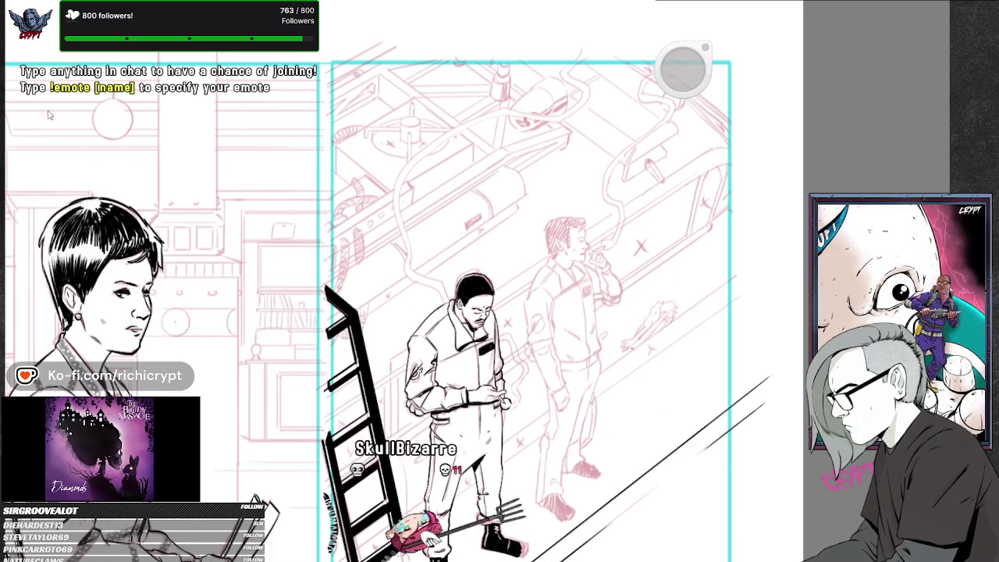
scroll(485, 265, up, 3)
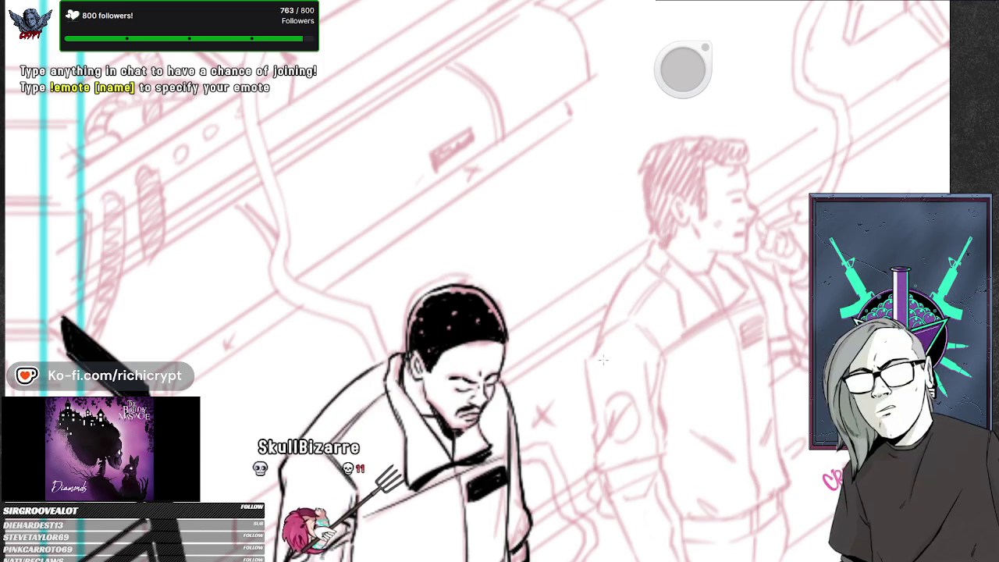
scroll(812, 177, down, 5)
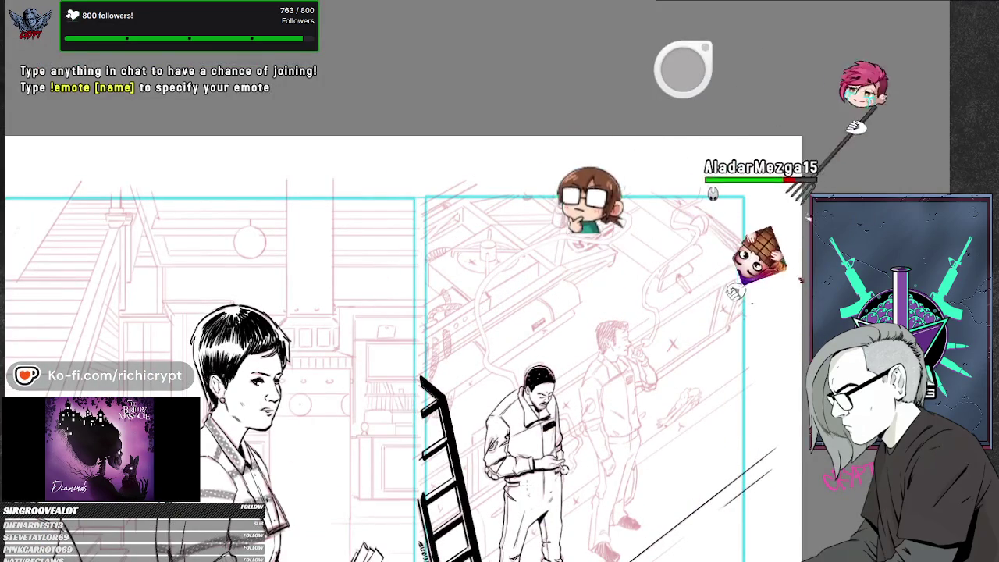
middle_click(618, 443)
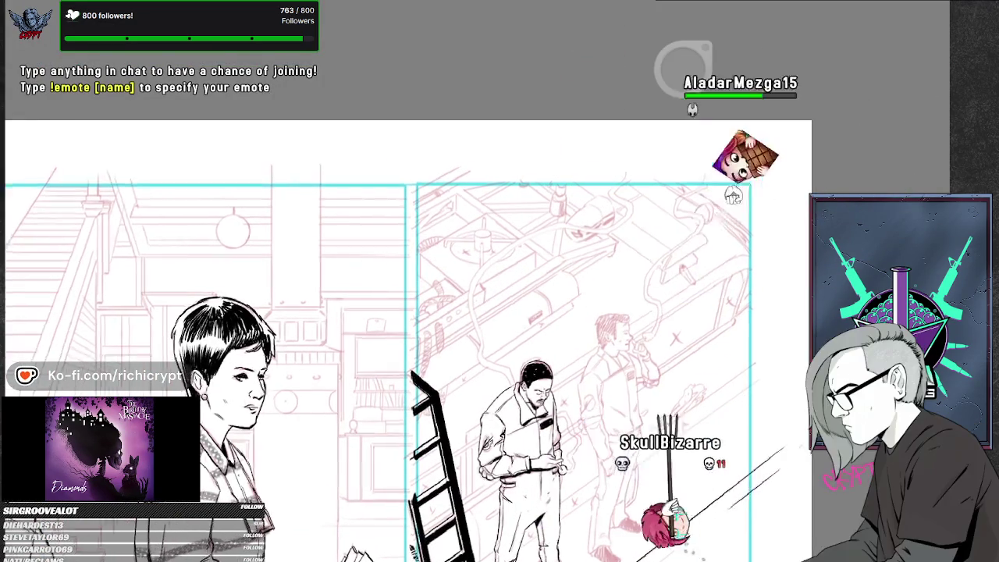
Trace the coiled hose in black from the dark-haired man's hands up toward the vehicle.
drag(619, 443, 732, 286)
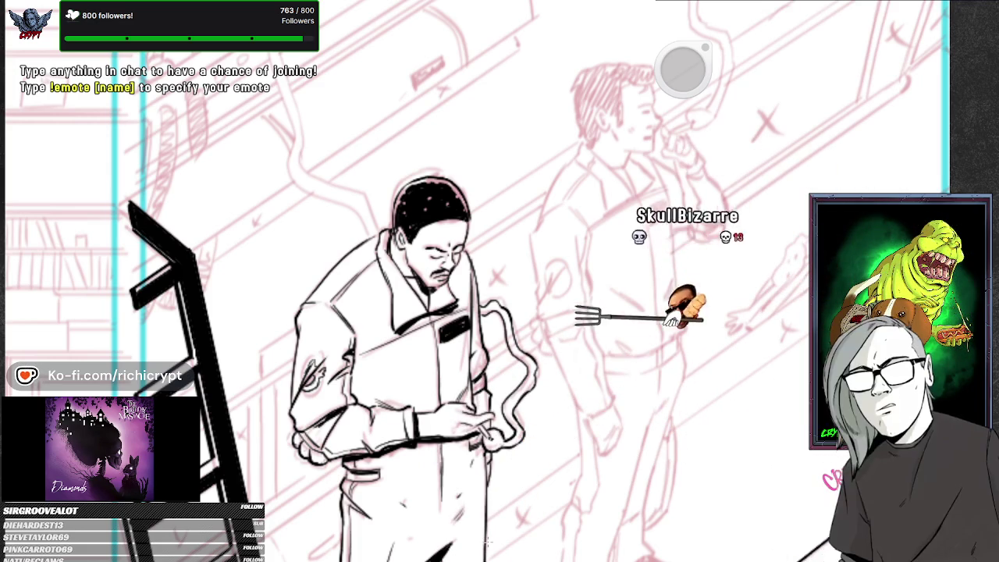
mouse_move(543, 375)
mouse_down()
mouse_move(549, 297)
mouse_move(431, 373)
mouse_up()
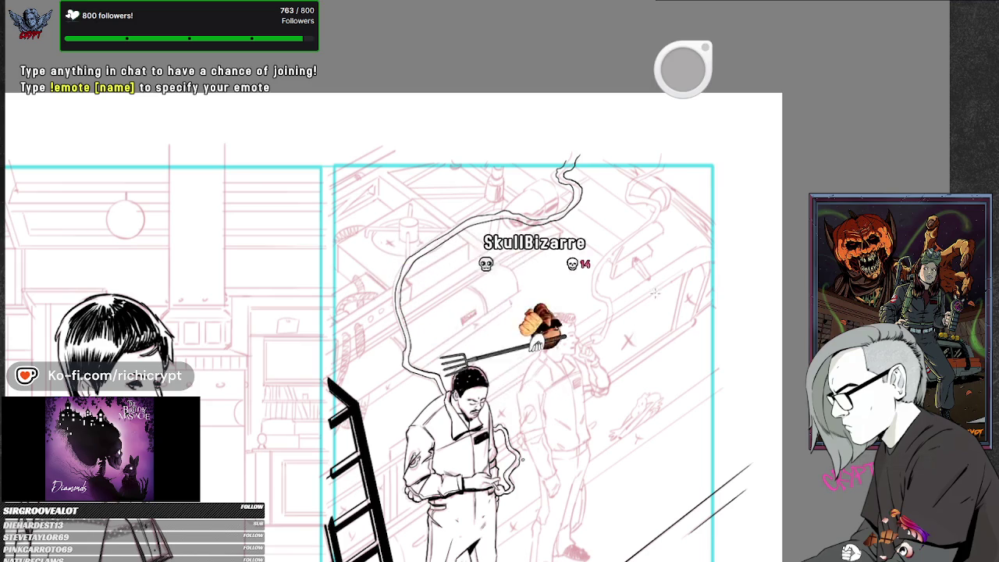
mouse_move(606, 350)
mouse_down()
mouse_move(604, 431)
mouse_move(522, 394)
mouse_up()
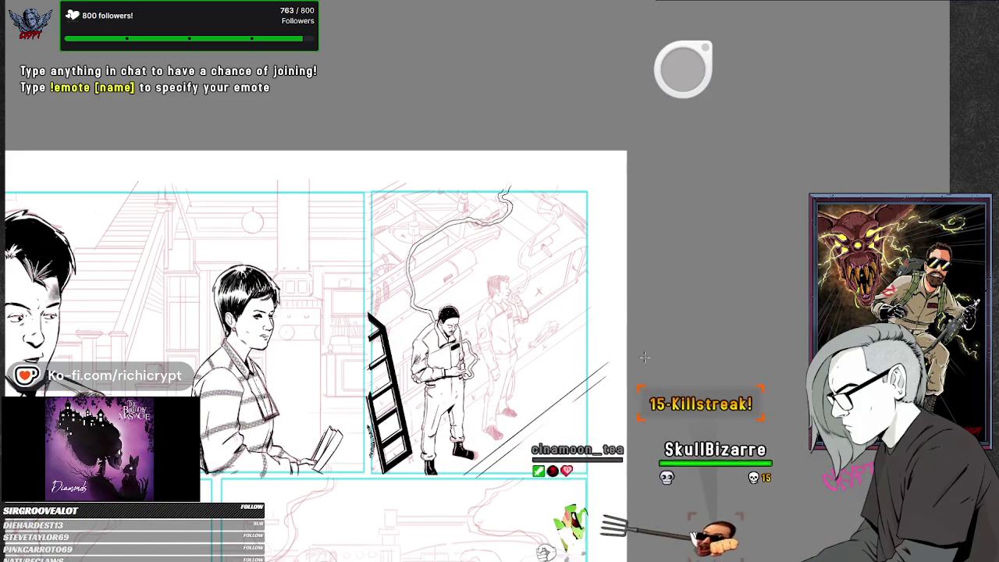
Ink the second man's emblem sleeve, arm, torso outline and belt over the red pencil.
scroll(504, 205, up, 5)
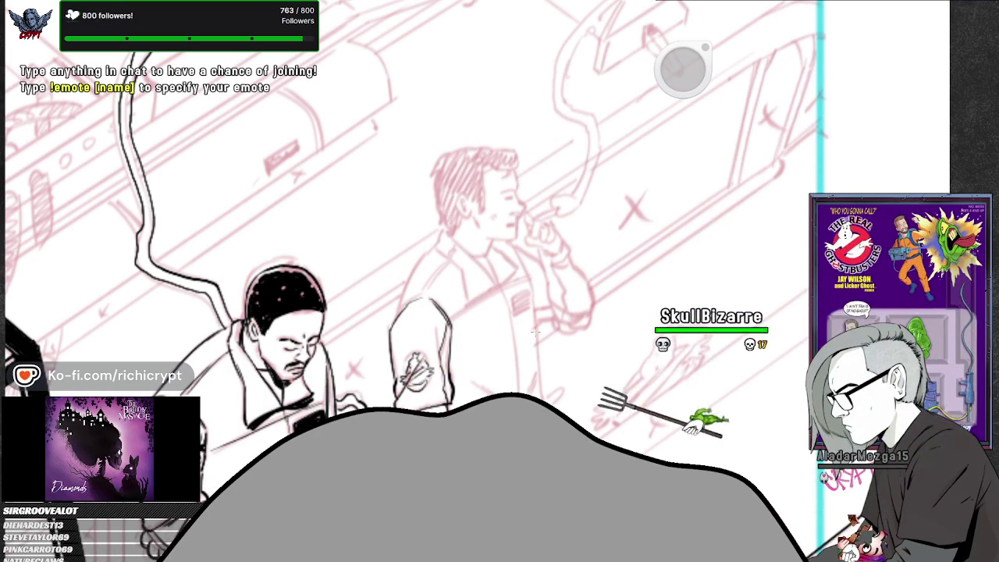
scroll(527, 335, down, 2)
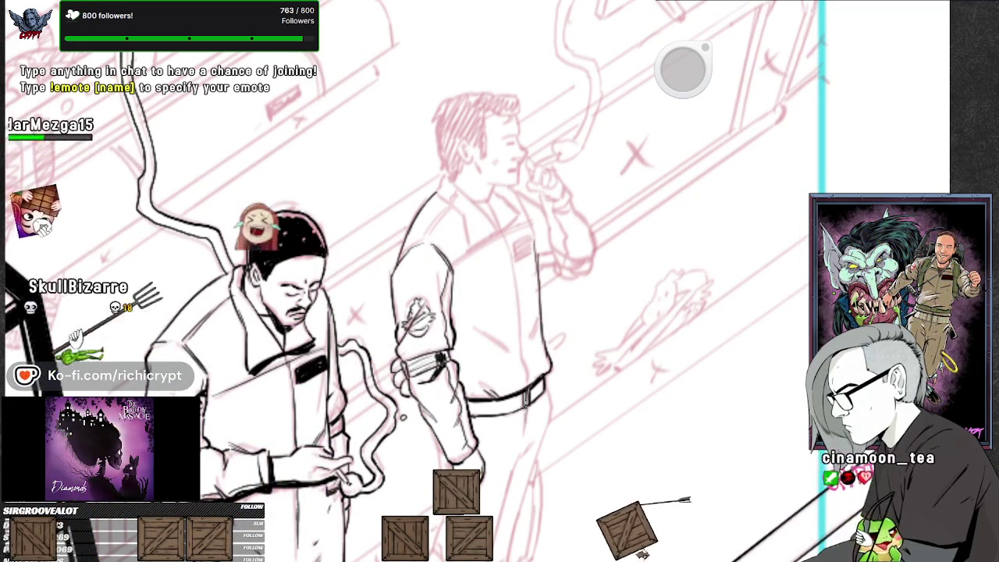
Fill the second man's rear shoe solid black and zoom out to the full panel.
scroll(586, 440, down, 5)
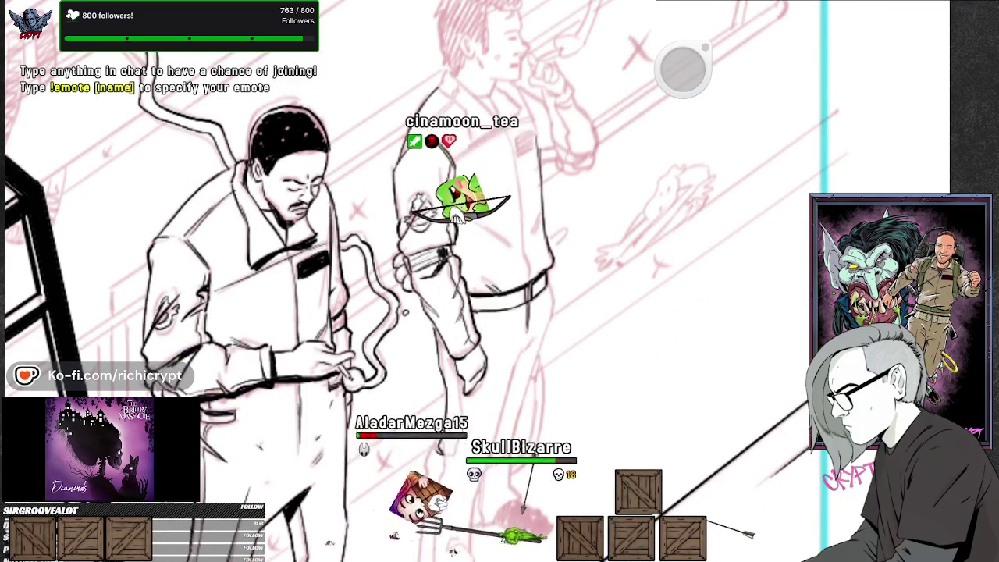
scroll(500, 281, up, 3)
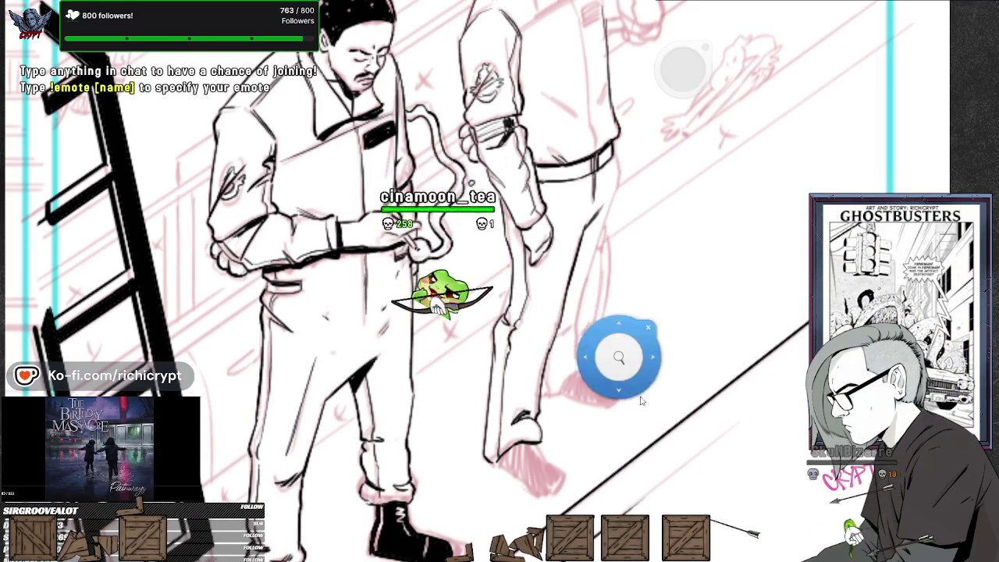
drag(611, 348, 580, 414)
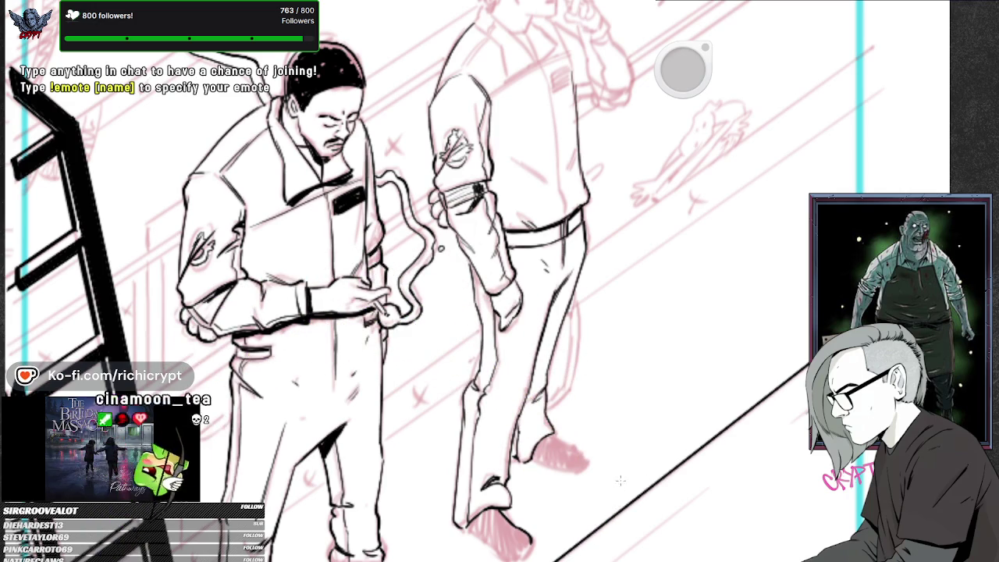
drag(618, 484, 626, 433)
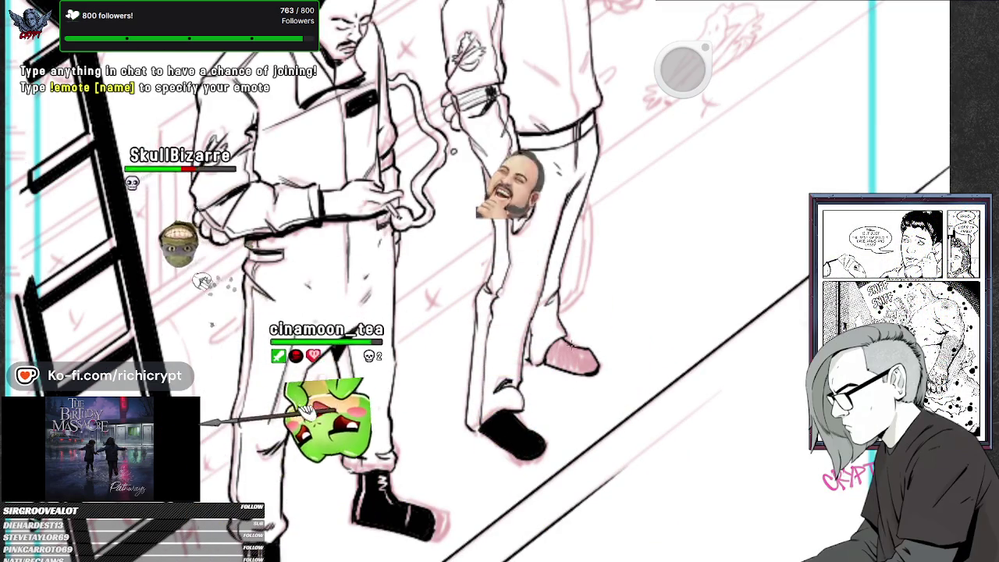
click(611, 301)
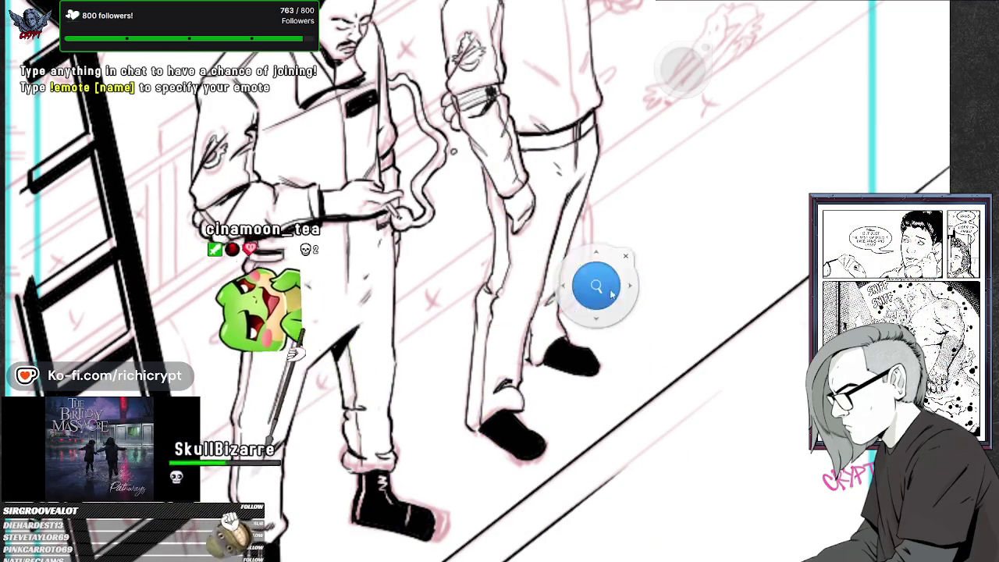
drag(611, 300, 830, 164)
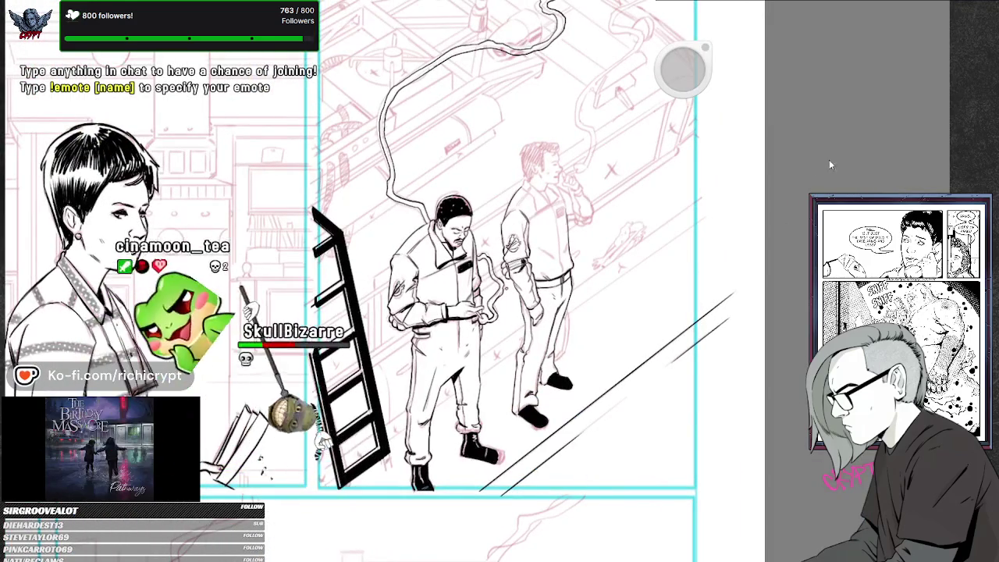
Zoom in on the two men, rotating the canvas so they stand upright.
click(535, 429)
drag(535, 430, 518, 292)
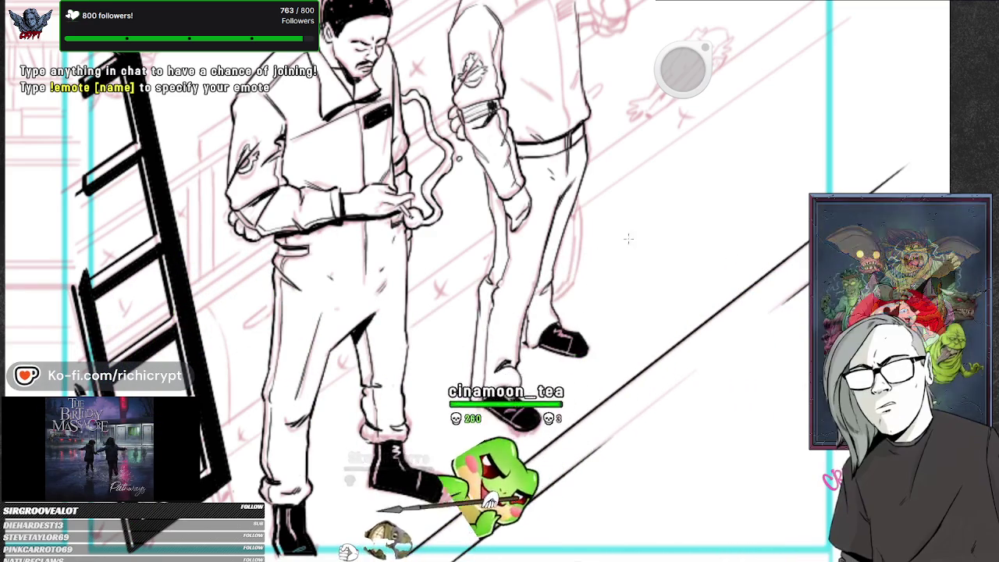
drag(521, 414, 815, 170)
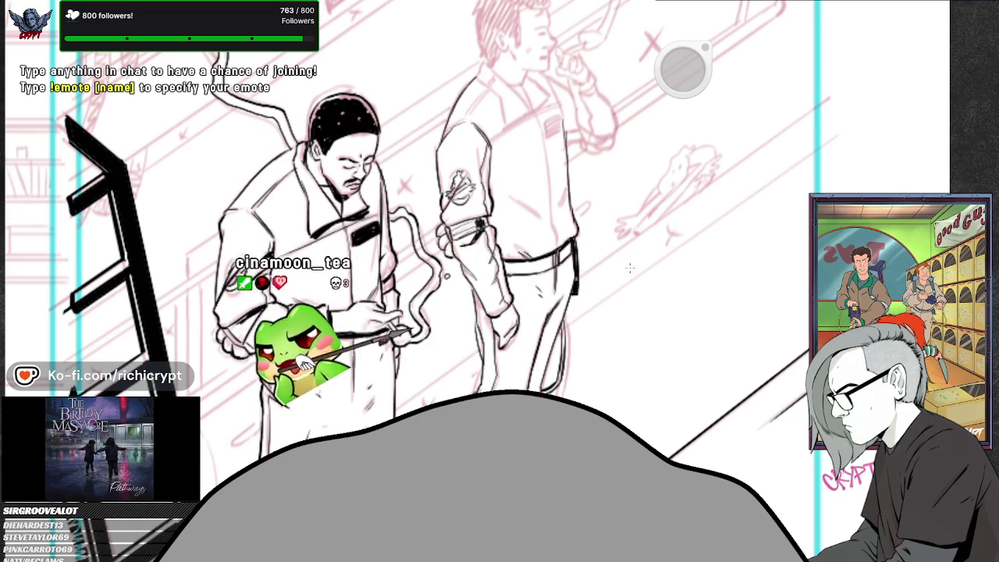
drag(634, 259, 598, 367)
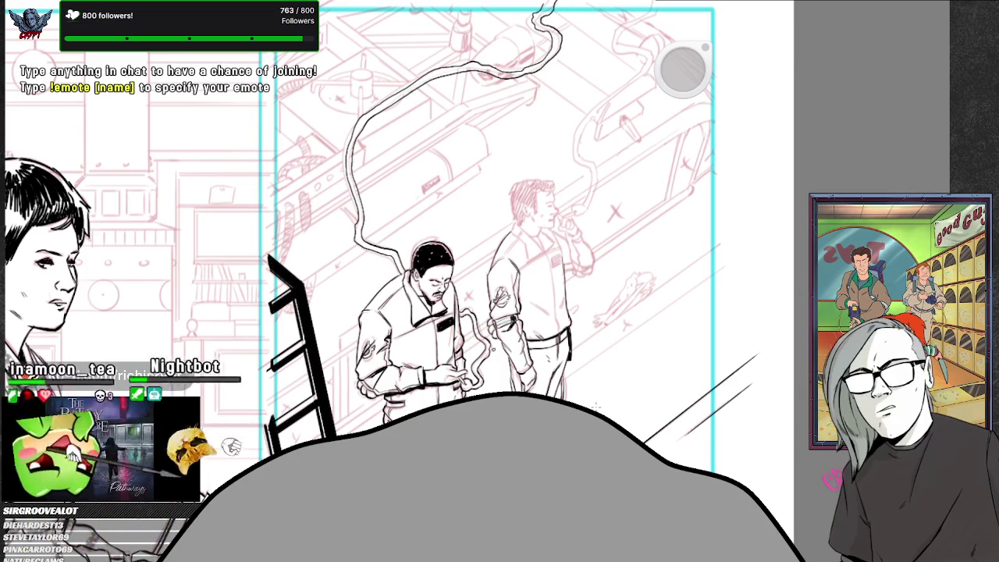
drag(568, 258, 579, 263)
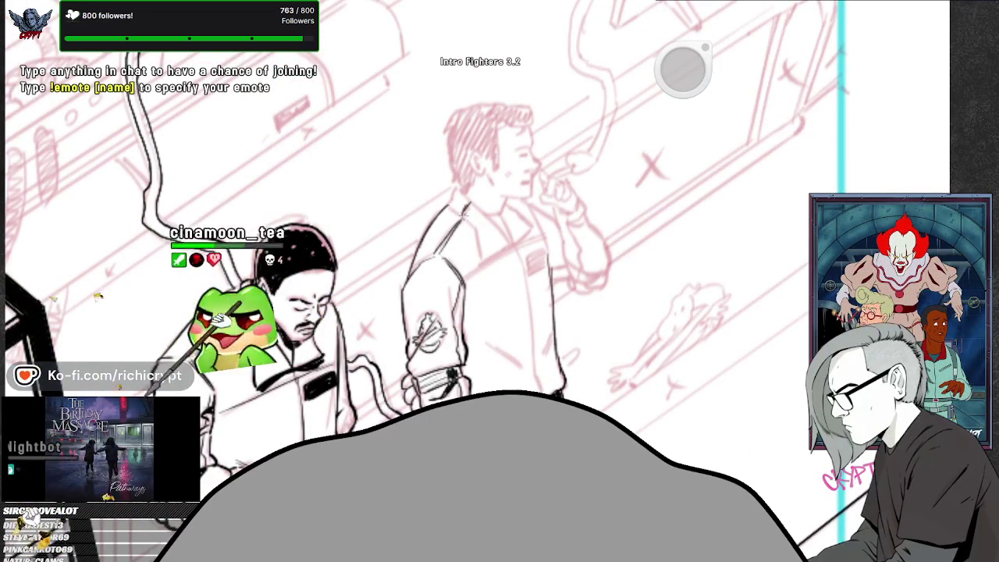
Ink the second man's shoulder, collar, jacket, sleeve patch and studded belt in black line.
drag(451, 206, 473, 229)
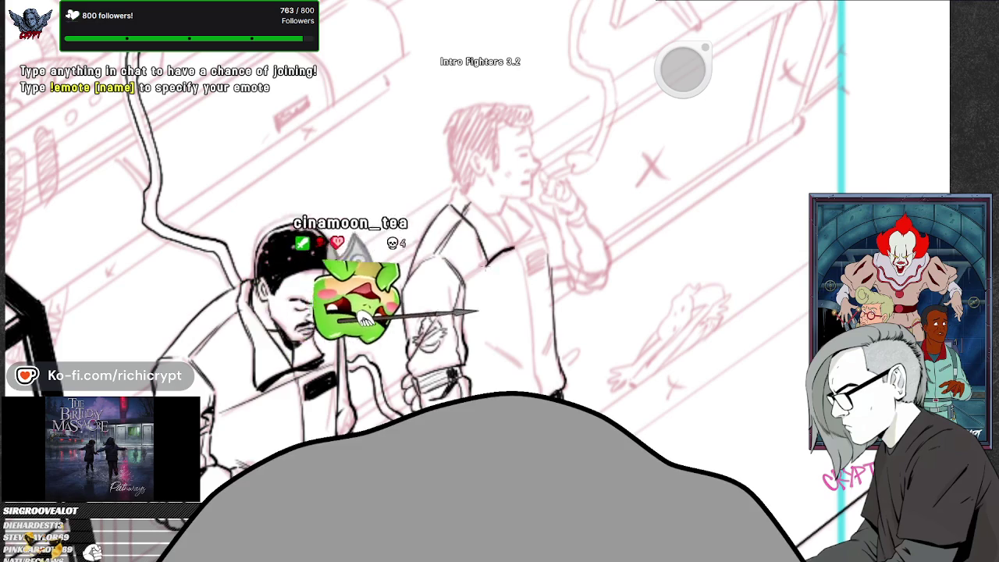
drag(500, 248, 530, 236)
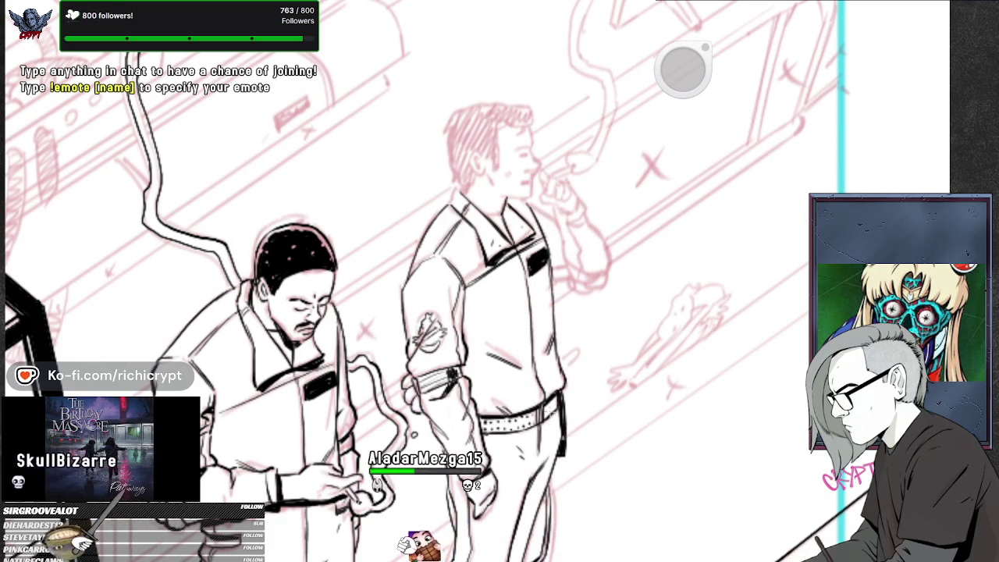
mouse_move(570, 376)
mouse_down()
mouse_move(607, 301)
mouse_move(584, 412)
mouse_move(590, 457)
mouse_up()
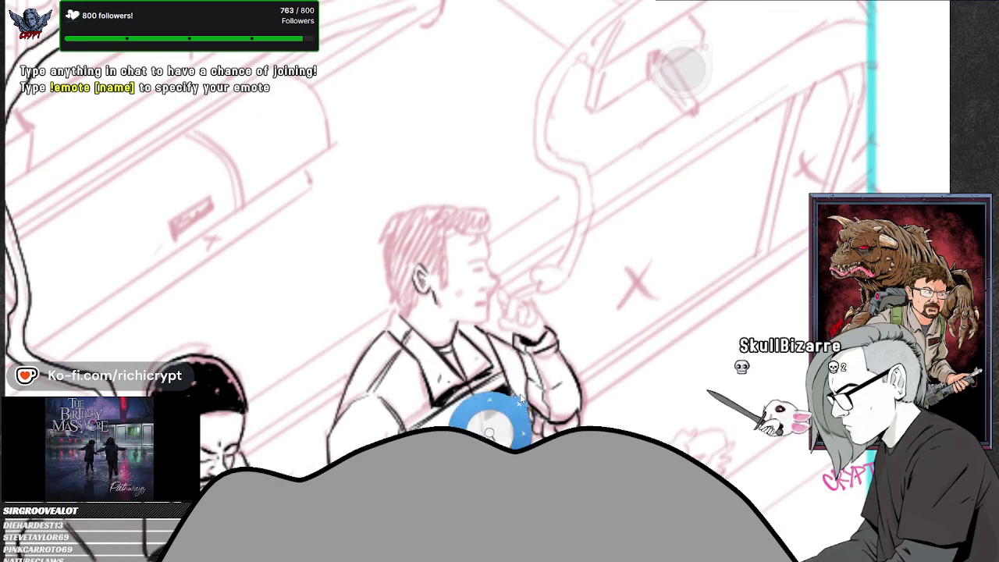
Pan and slightly rotate the canvas toward the second man's pencilled head and inked collar.
drag(507, 423, 562, 437)
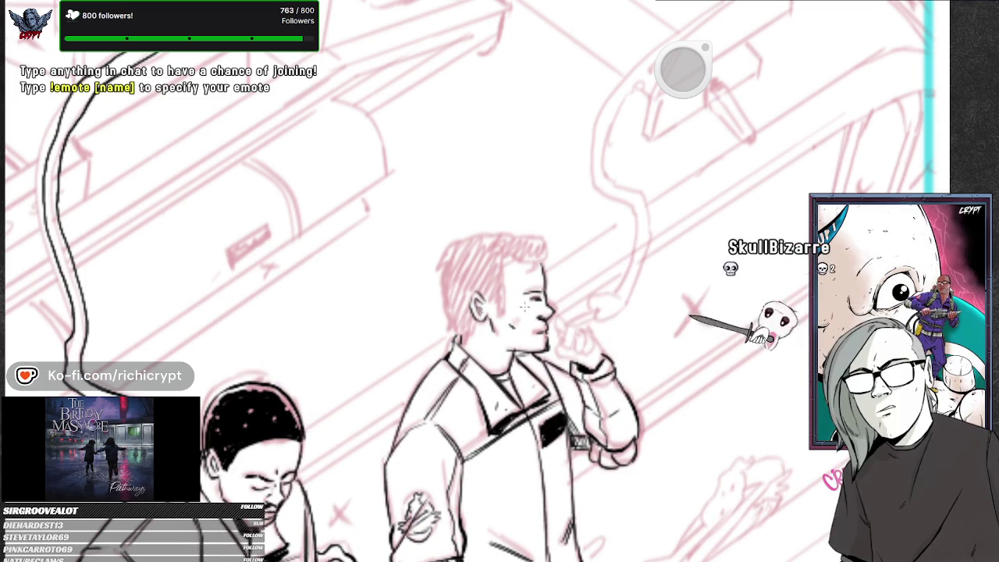
Ink the smoking man's hair: back and left edges, solid black fill, hatching along the top.
mouse_move(499, 309)
mouse_down()
mouse_move(523, 258)
mouse_move(545, 250)
mouse_up()
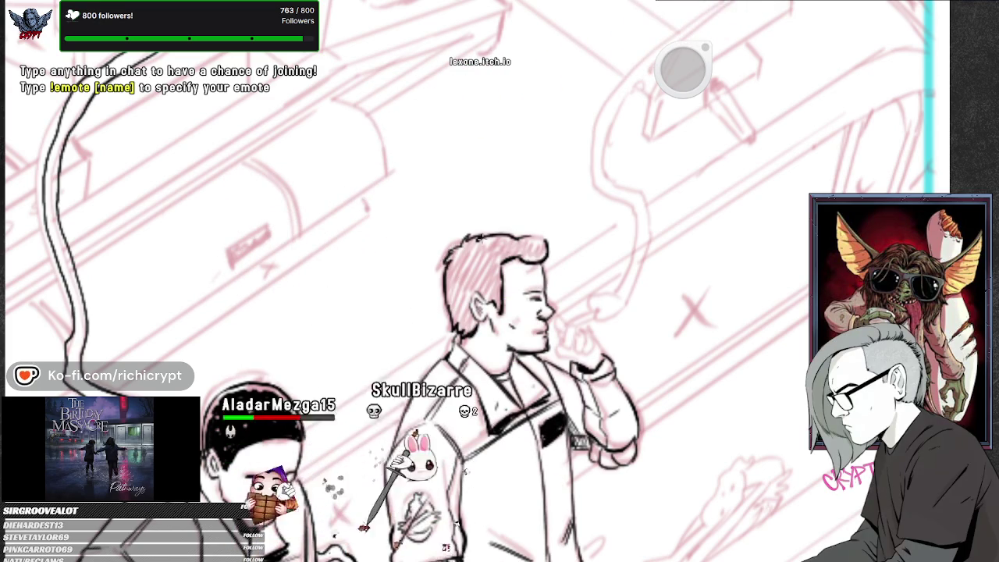
drag(451, 275, 459, 316)
mouse_move(465, 248)
mouse_down()
mouse_move(459, 316)
mouse_move(499, 265)
mouse_up()
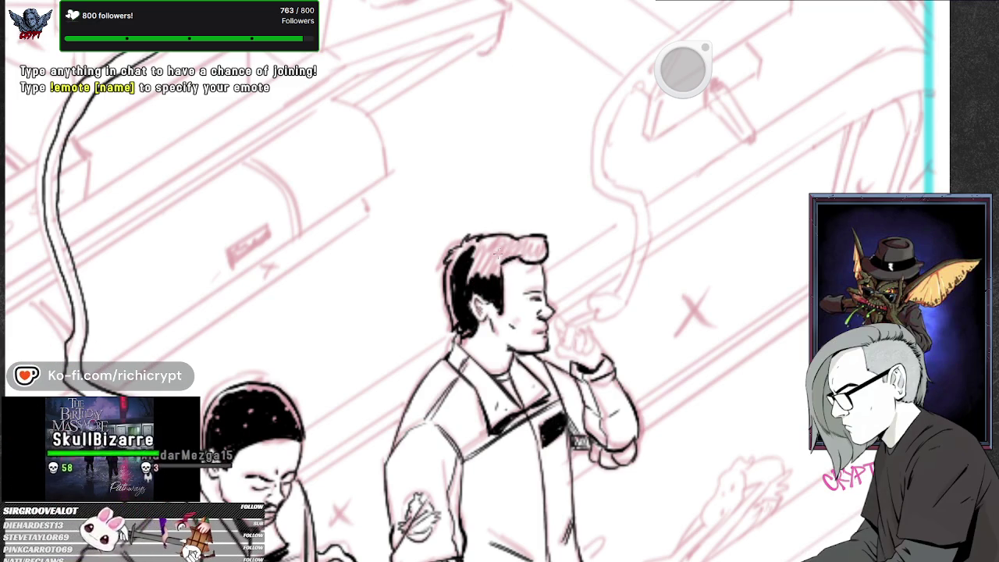
drag(476, 254, 484, 246)
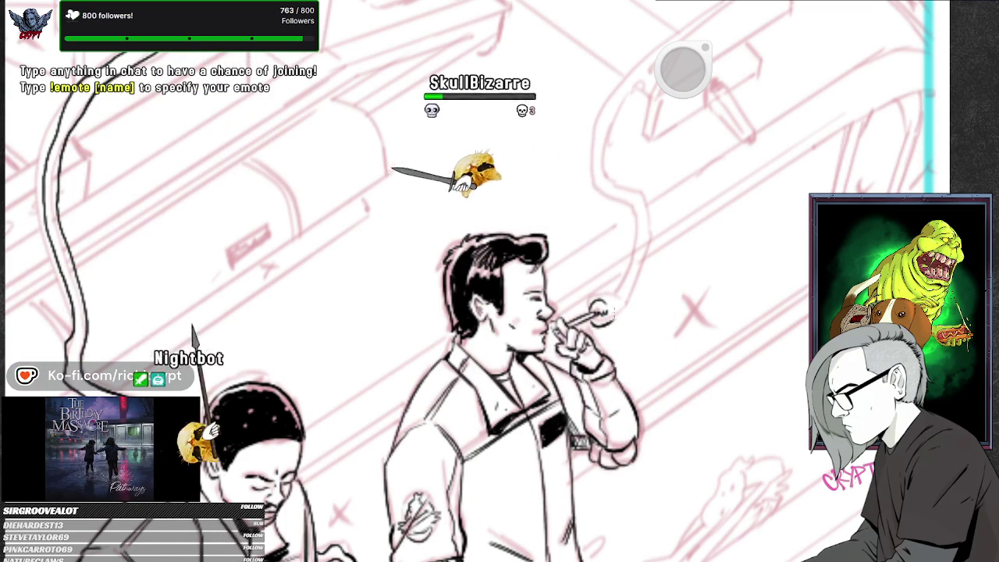
scroll(602, 308, down, 3)
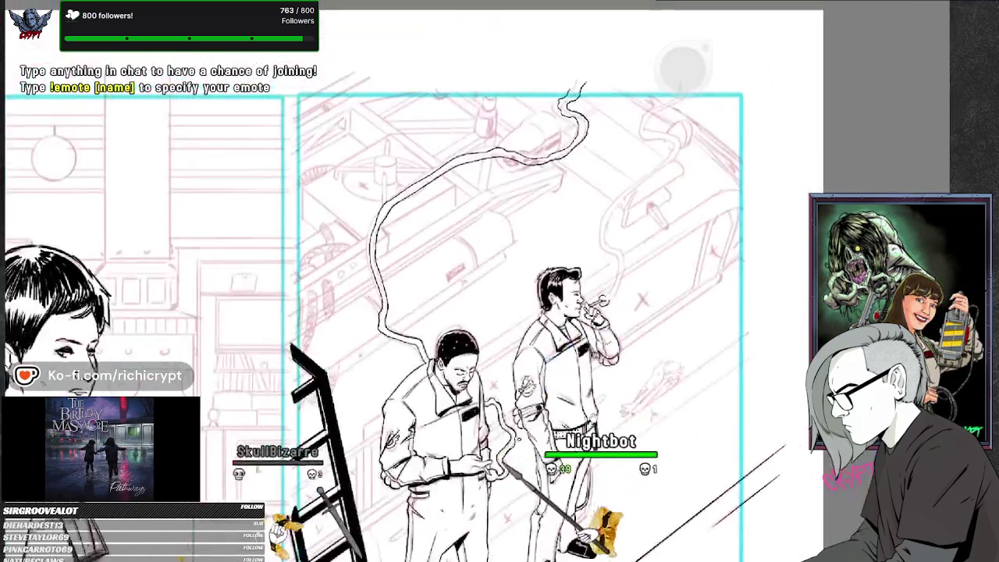
Zoom out and pan to show the garage panel next to the inked woman's panel.
drag(603, 303, 505, 411)
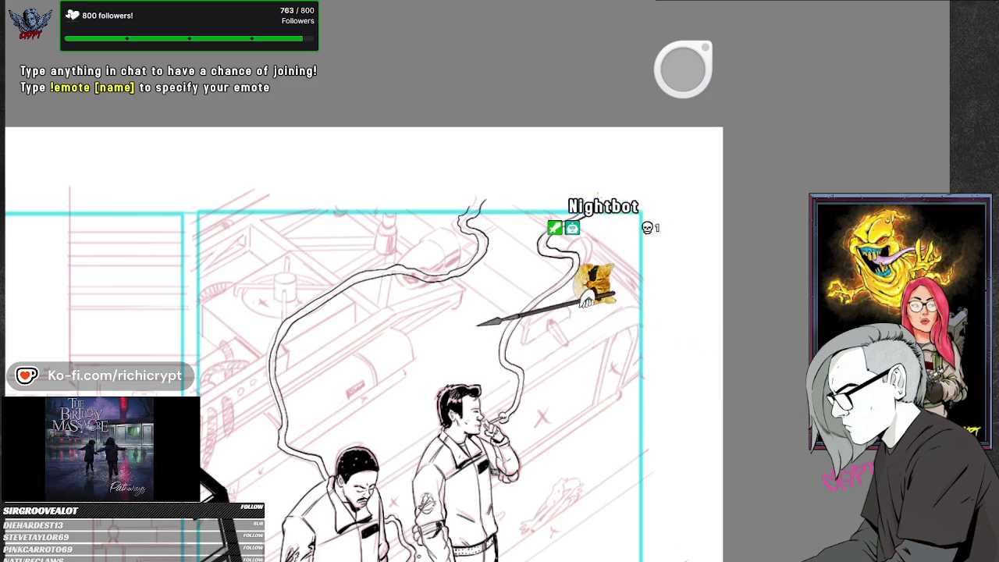
mouse_move(592, 390)
mouse_down()
mouse_move(601, 413)
mouse_move(595, 401)
mouse_up()
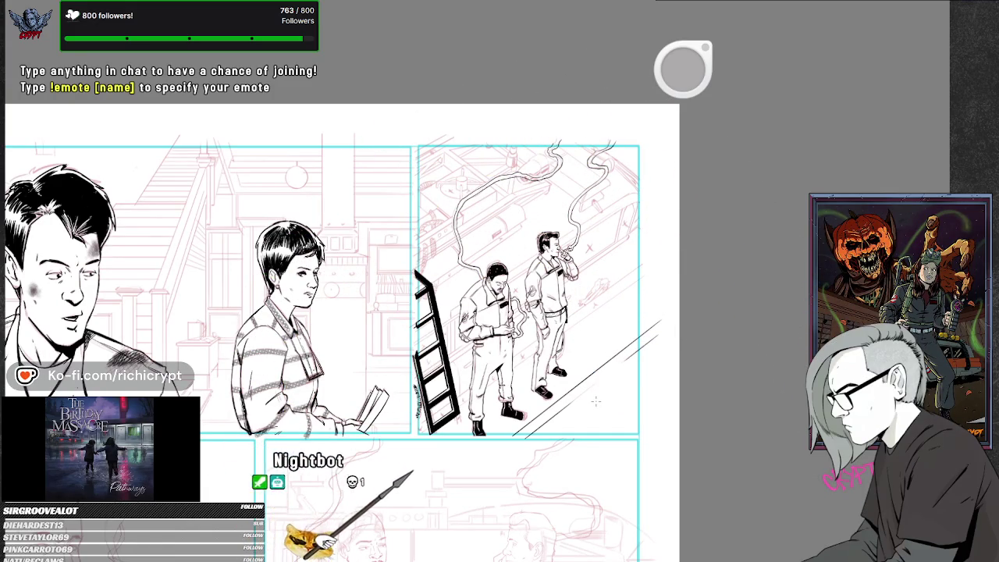
scroll(595, 401, up, 1)
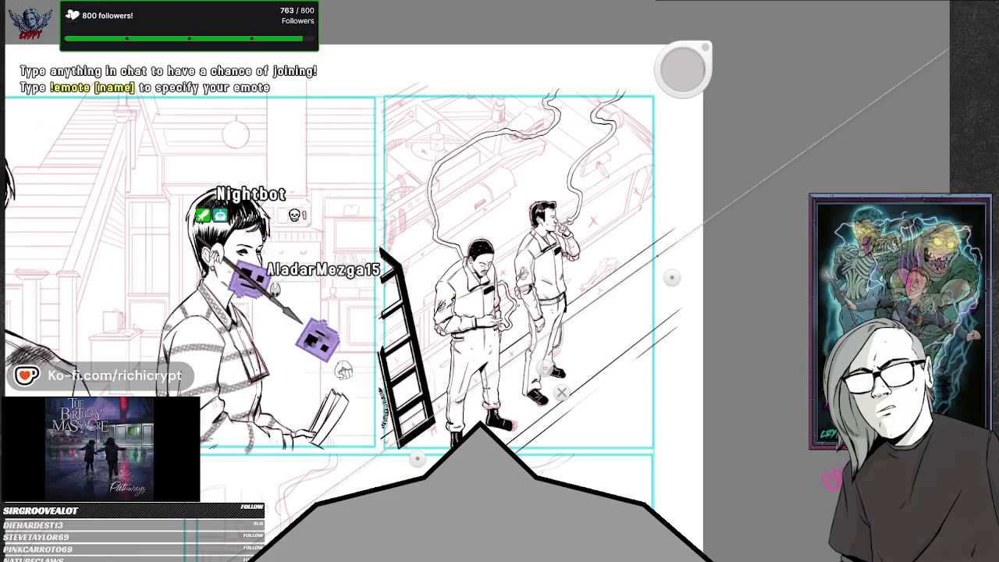
Extend the thick black diagonal floor band behind the two men, closing it with a vertical end edge.
scroll(446, 413, up, 5)
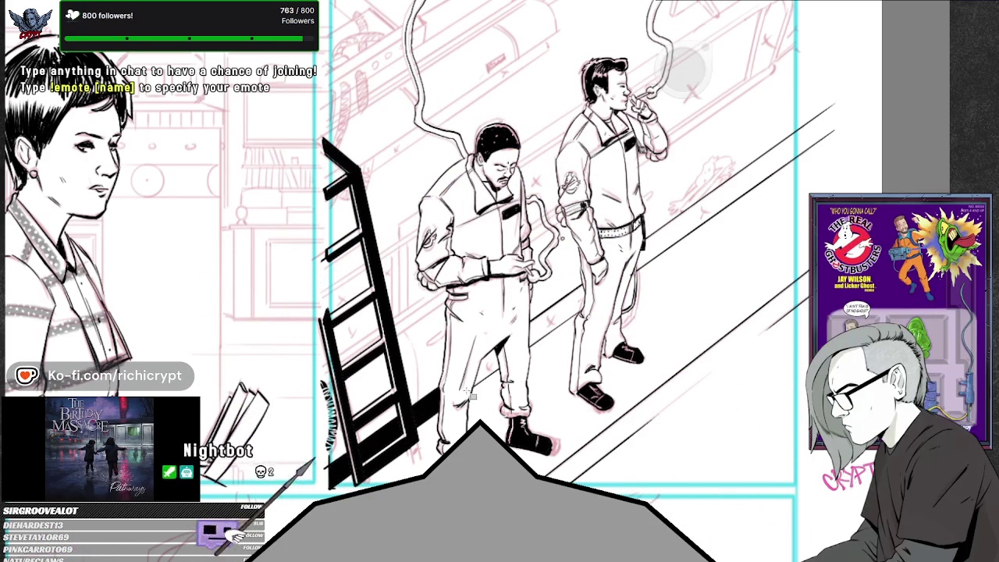
drag(647, 320, 553, 417)
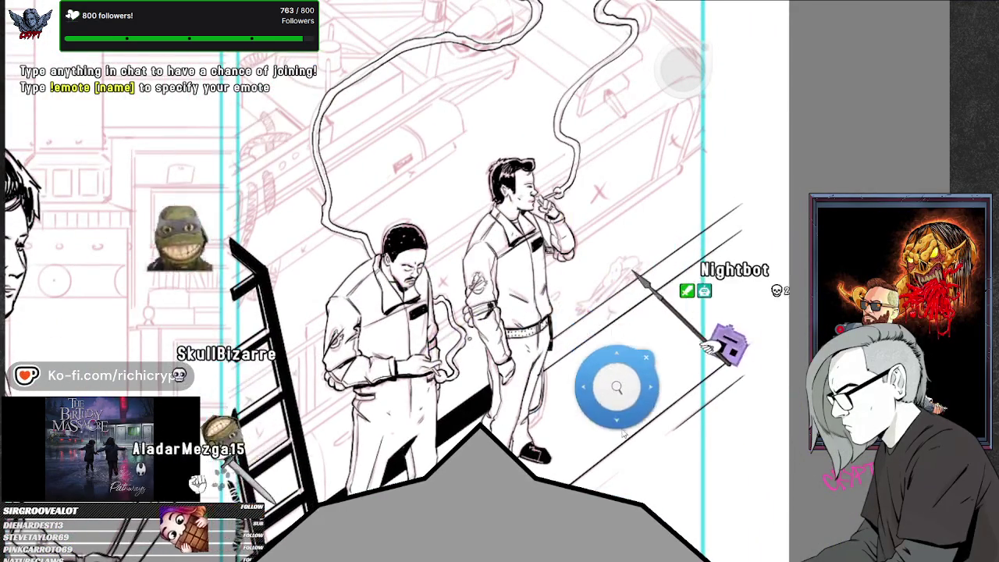
drag(613, 379, 572, 403)
drag(621, 435, 582, 465)
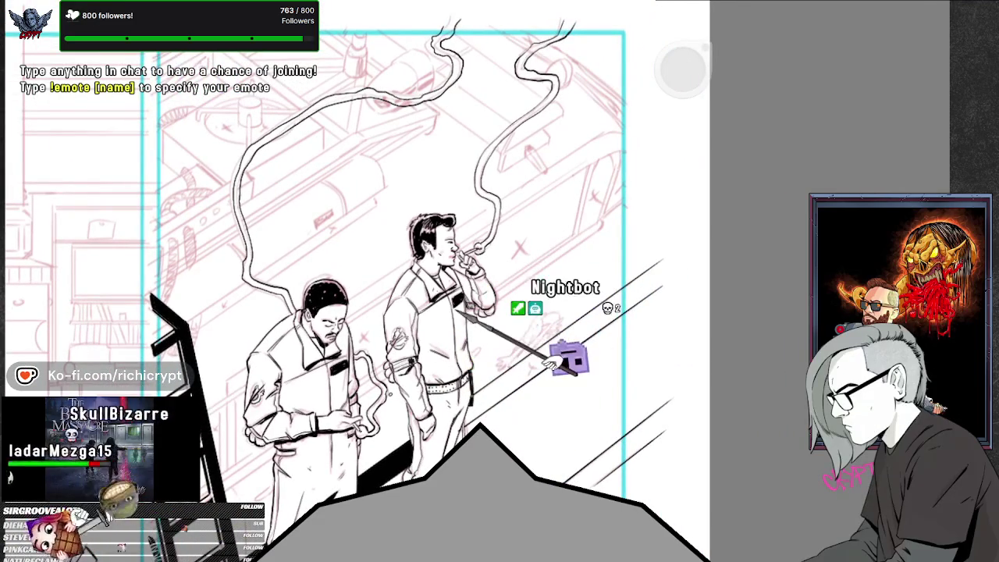
drag(639, 269, 638, 328)
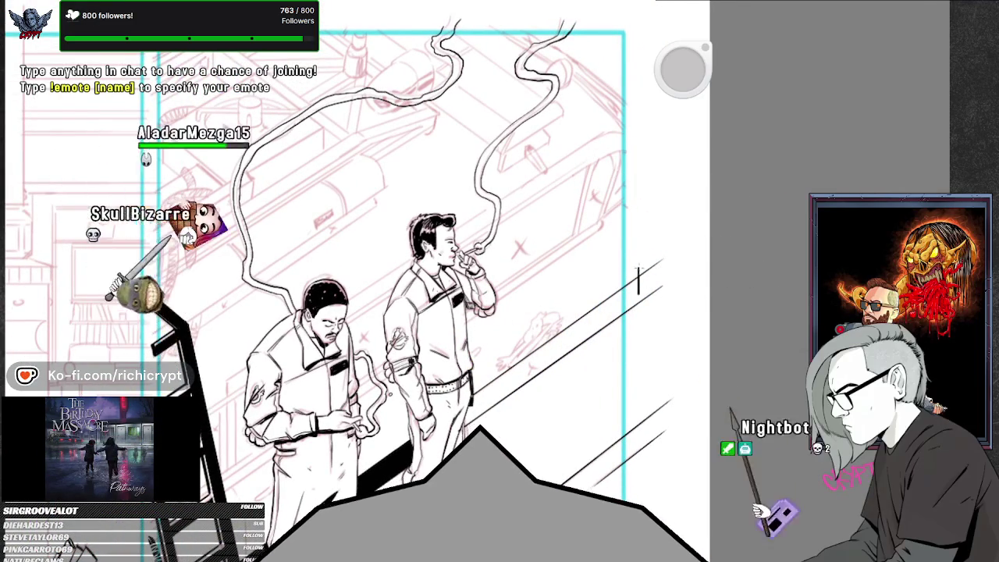
drag(476, 417, 581, 351)
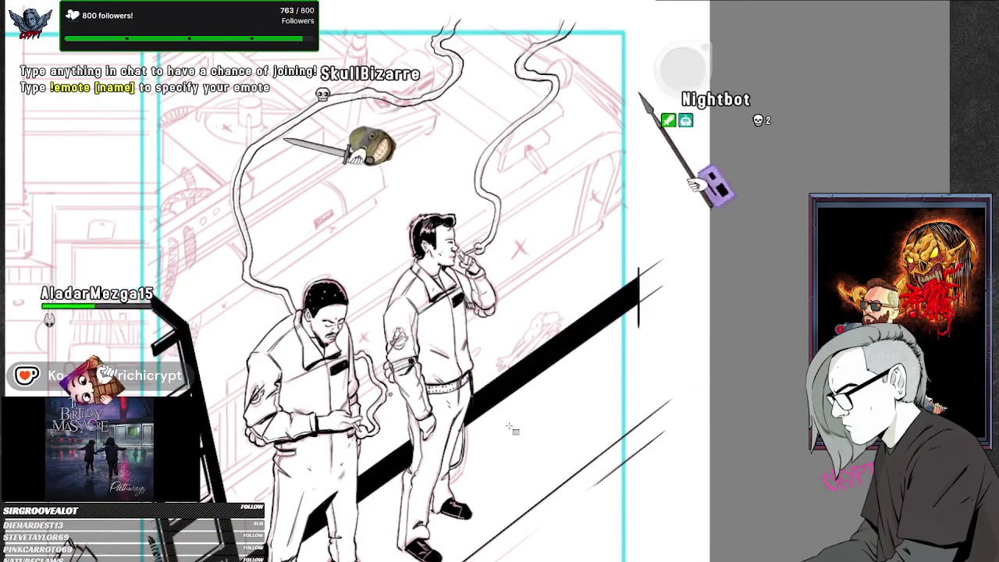
scroll(633, 313, down, 3)
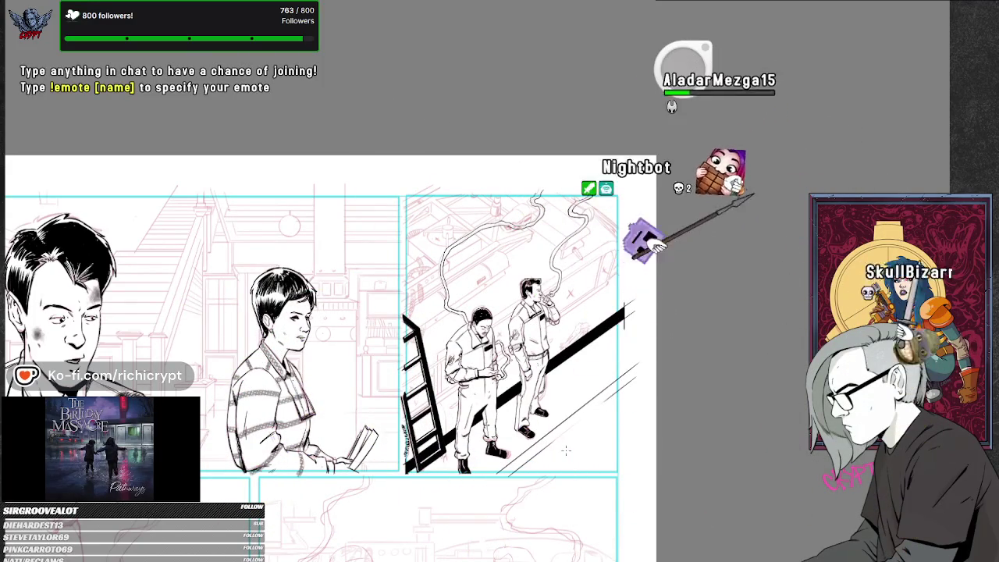
Zoom out slightly, then zoom in on the smoking man and the car window behind him.
scroll(566, 451, down, 1)
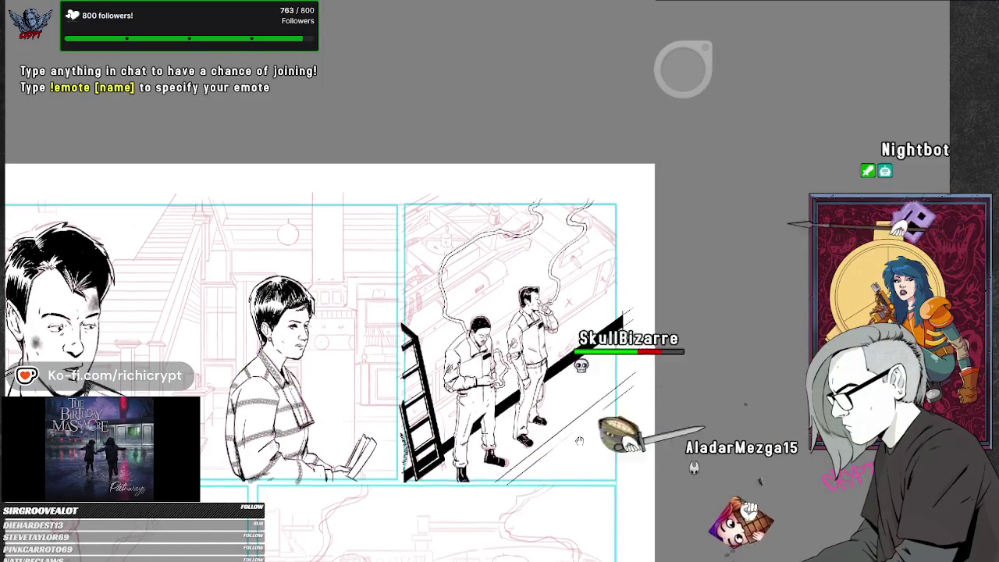
scroll(563, 437, down, 1)
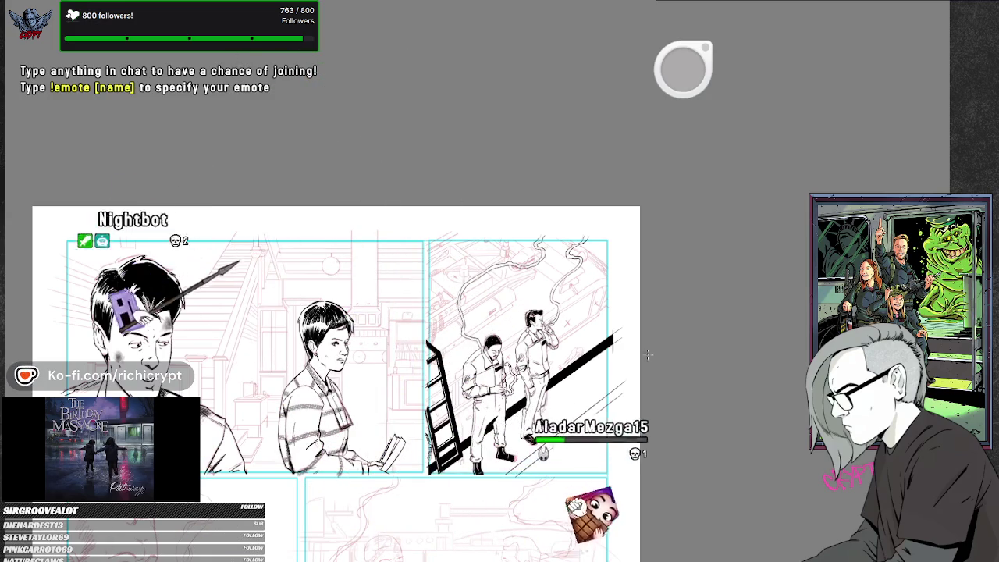
scroll(515, 406, up, 5)
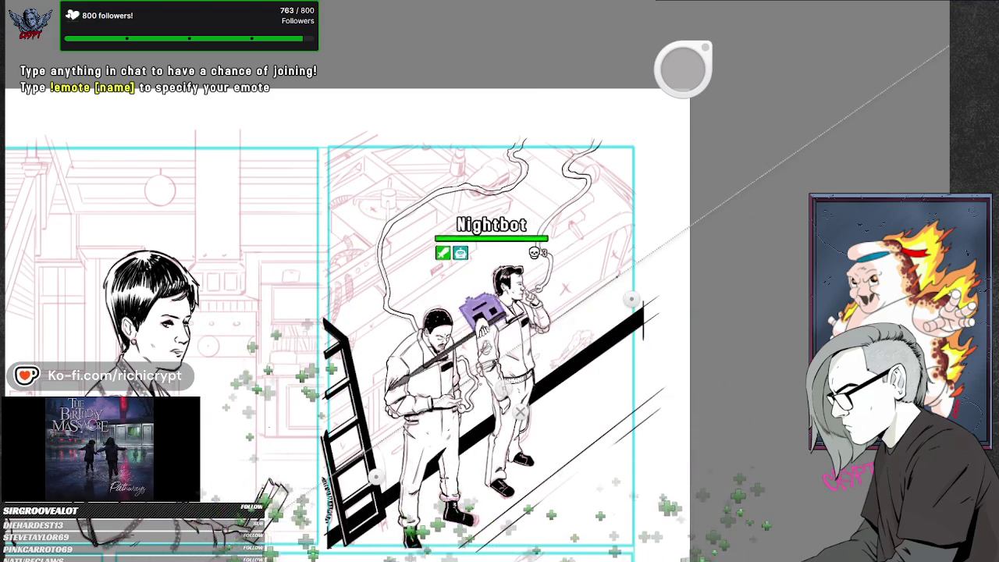
scroll(644, 230, up, 5)
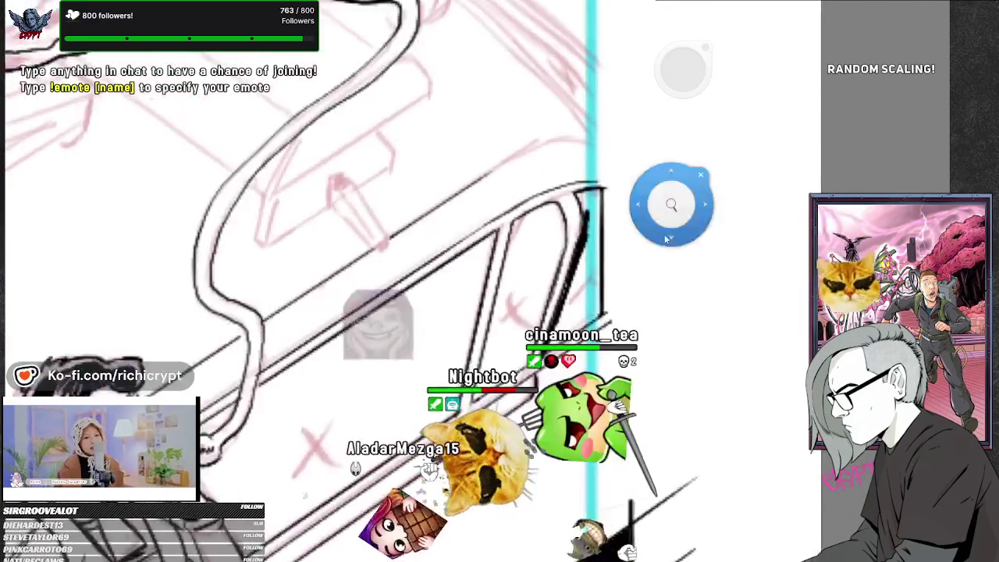
Ink the car's door pillar and fill the car window with solid black.
drag(667, 238, 628, 312)
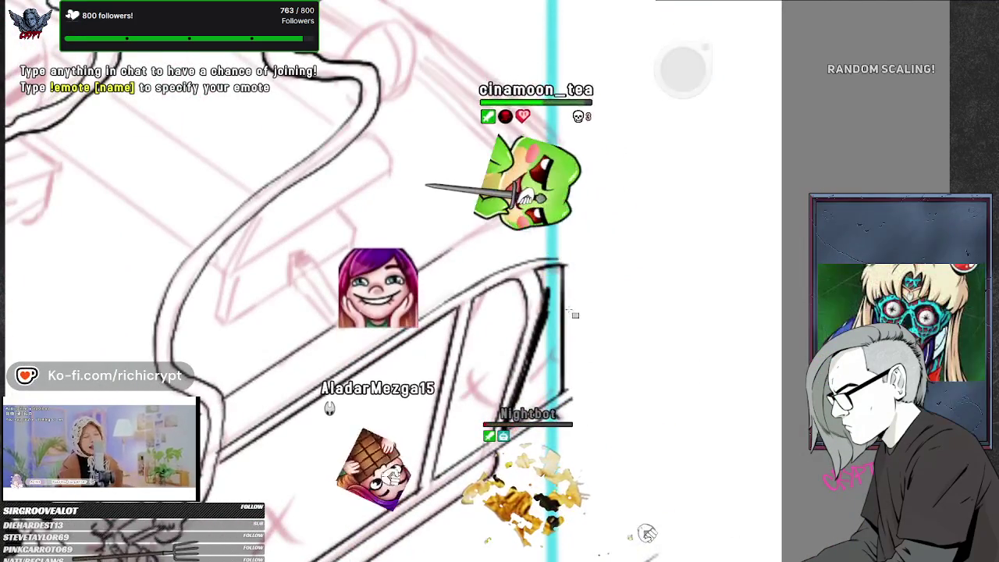
drag(556, 289, 554, 348)
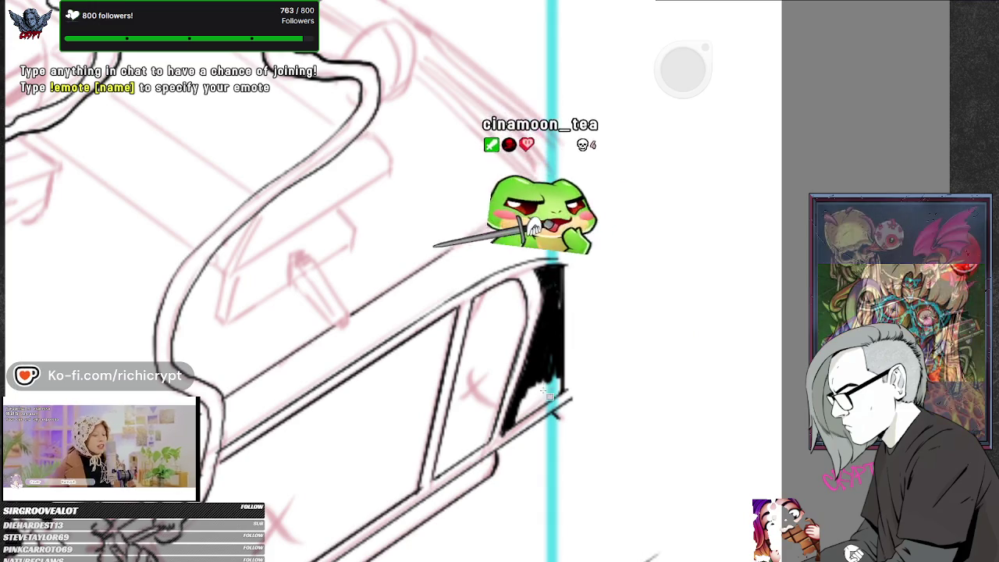
drag(558, 282, 460, 460)
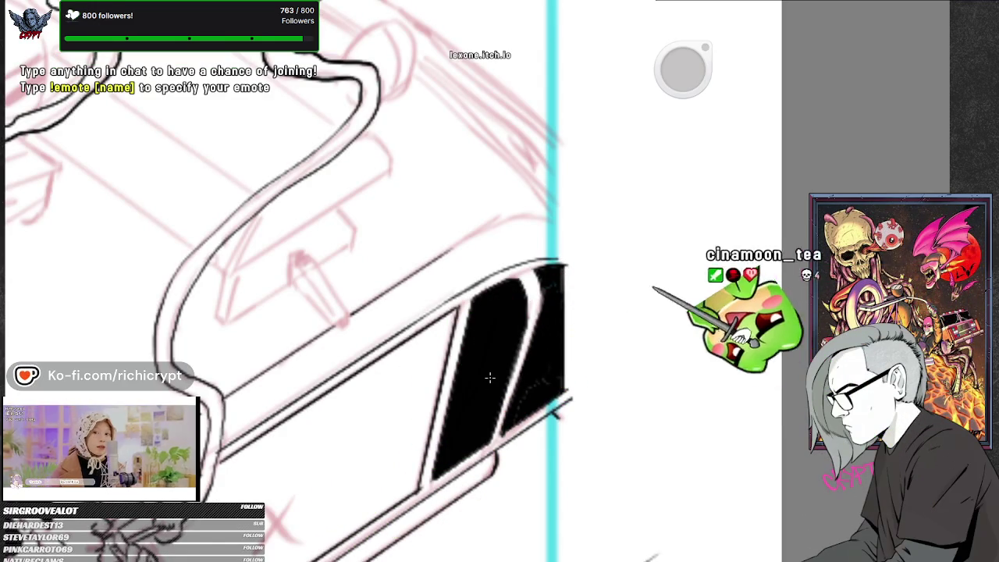
Ink the short stroke at the cigarette tip and bucket-fill the lower car window black.
scroll(499, 390, down, 3)
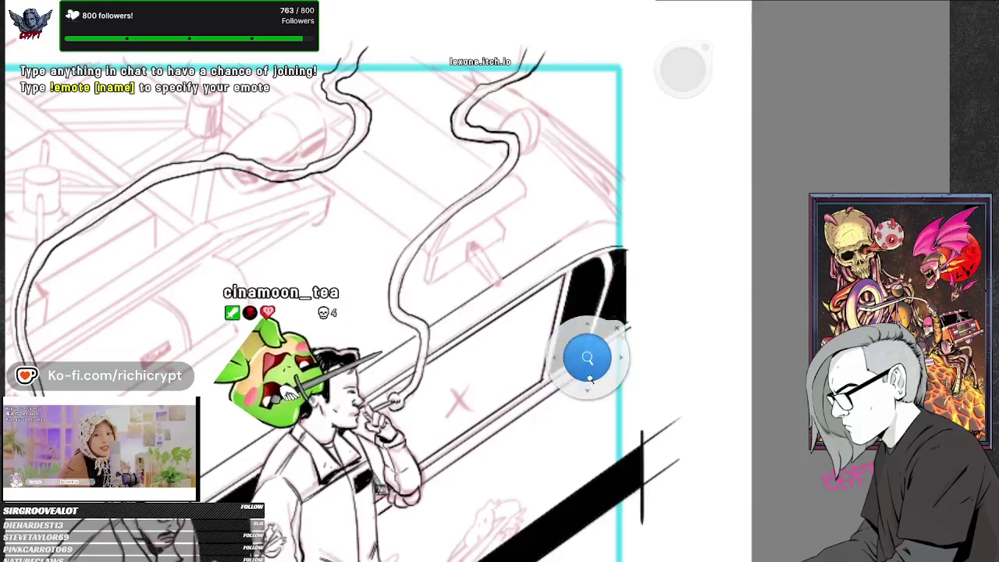
drag(507, 435, 591, 425)
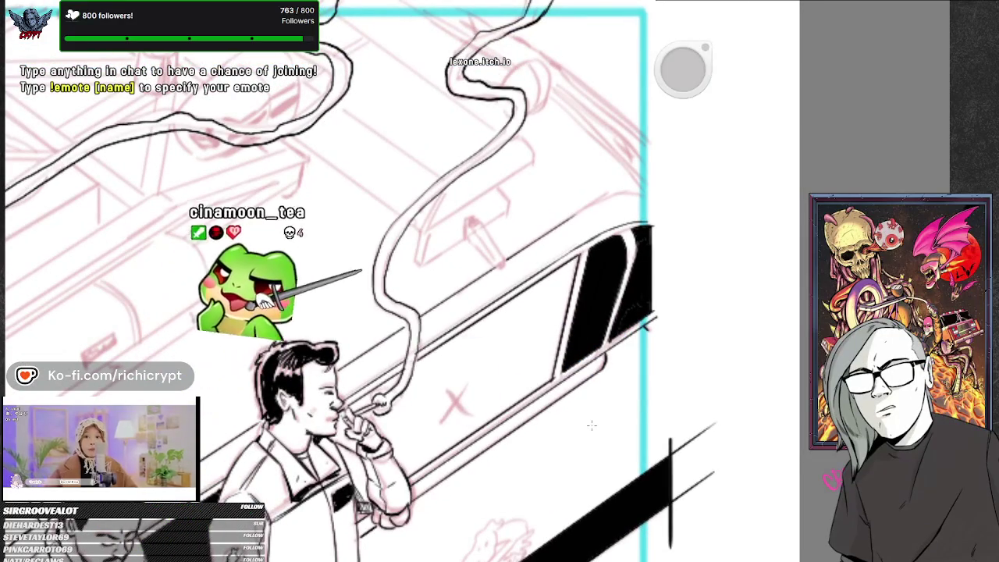
drag(408, 325, 407, 390)
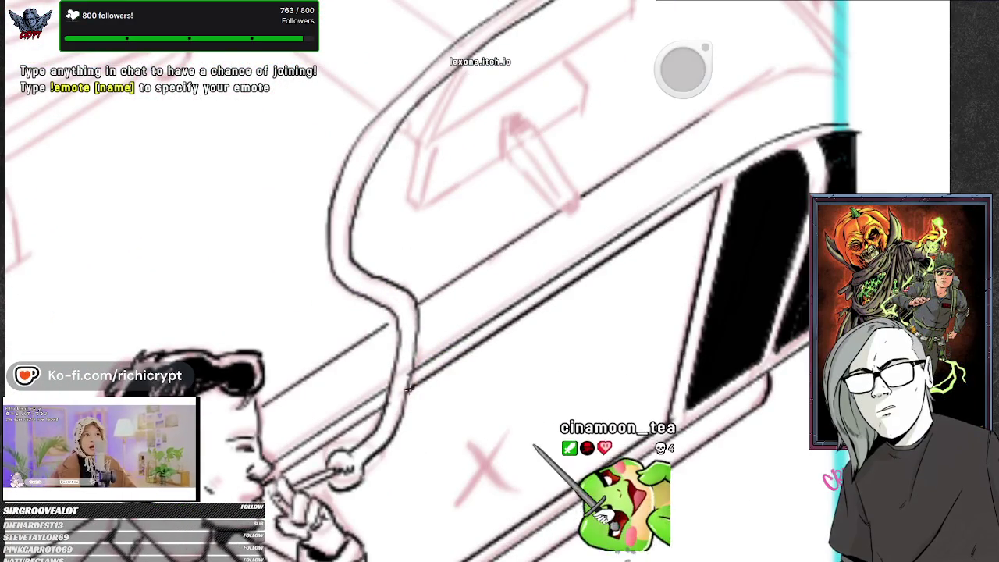
drag(501, 297, 796, 288)
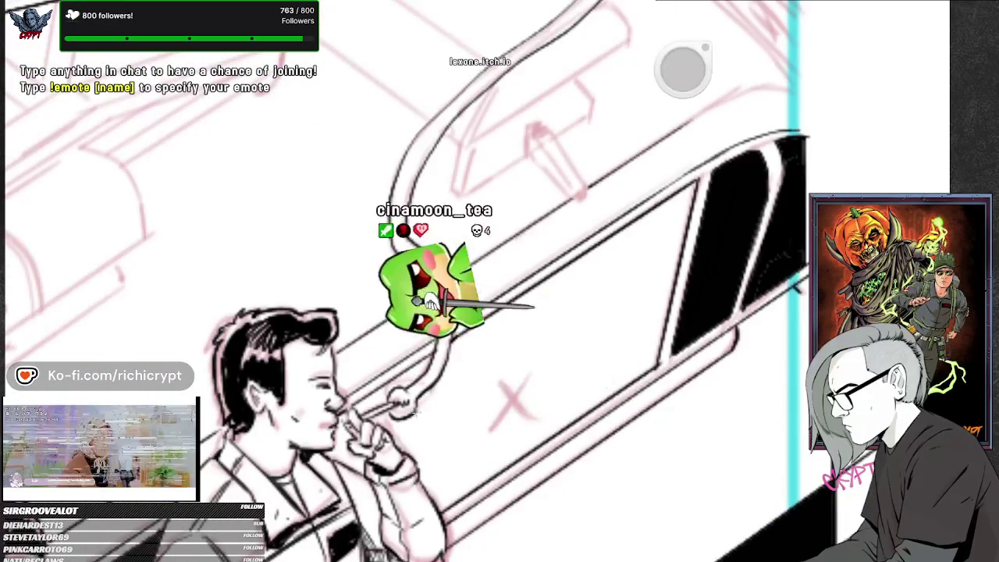
drag(451, 373, 414, 394)
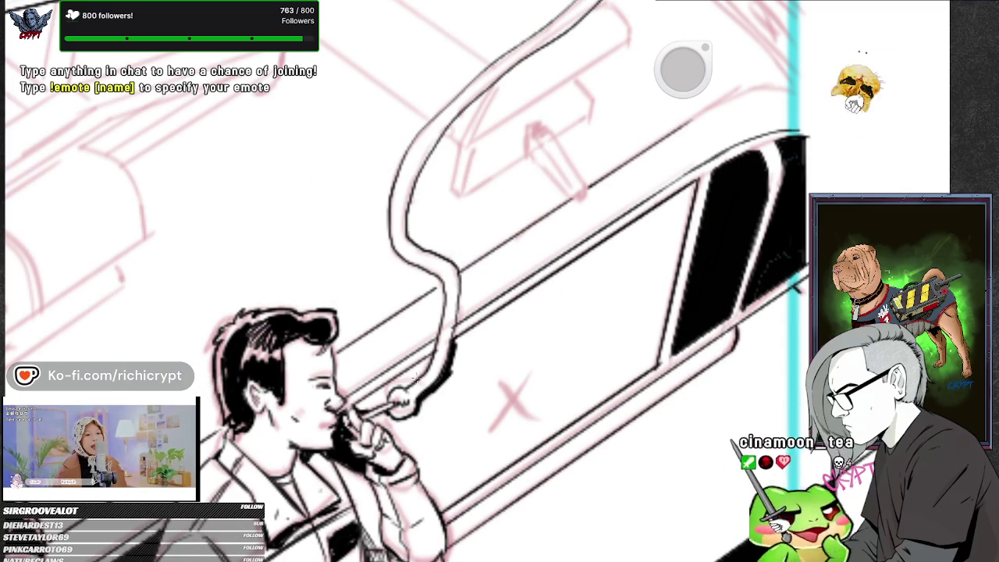
click(642, 301)
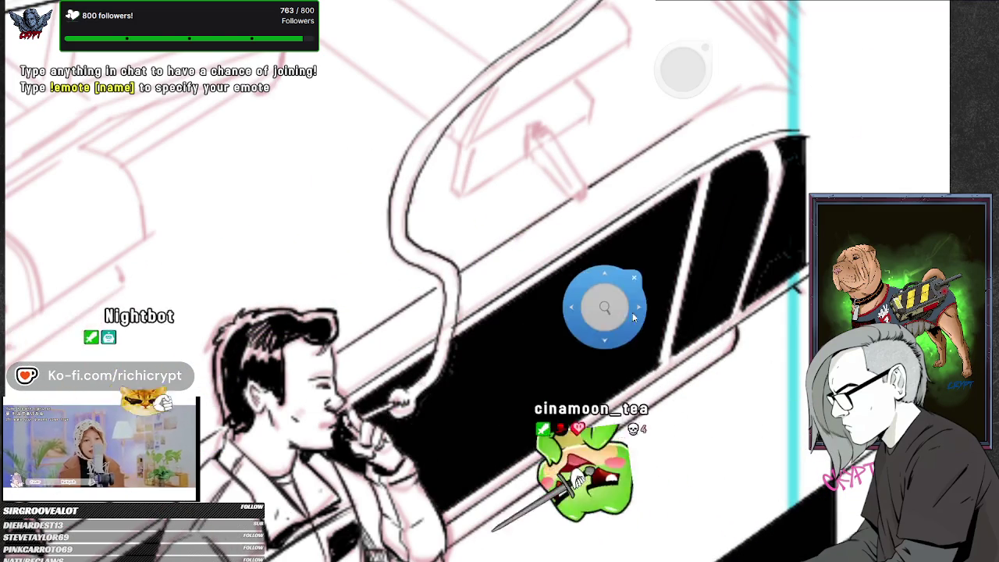
Zoom out and pan to frame the two uniformed men and the ladder beside the car.
scroll(643, 301, down, 3)
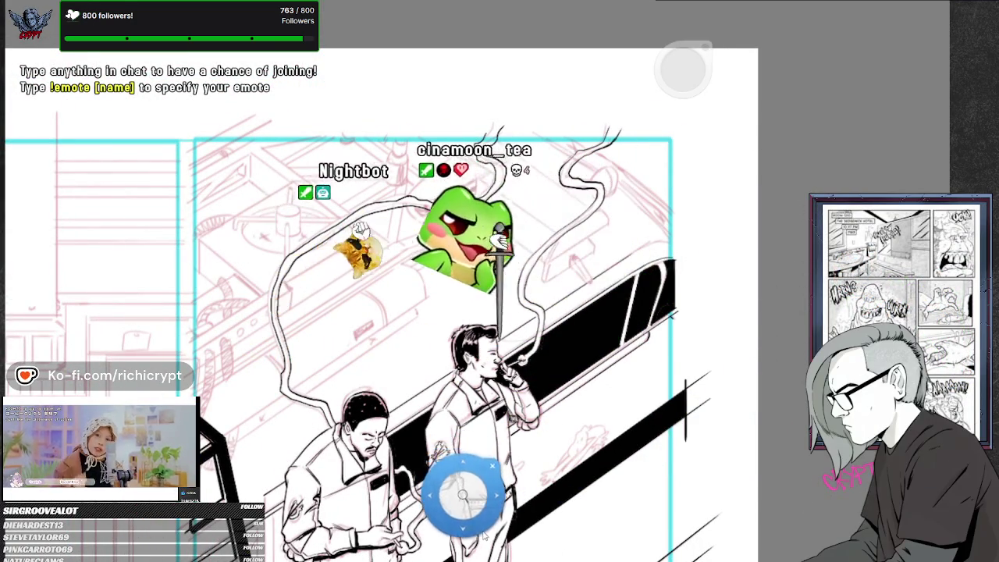
drag(457, 492, 482, 468)
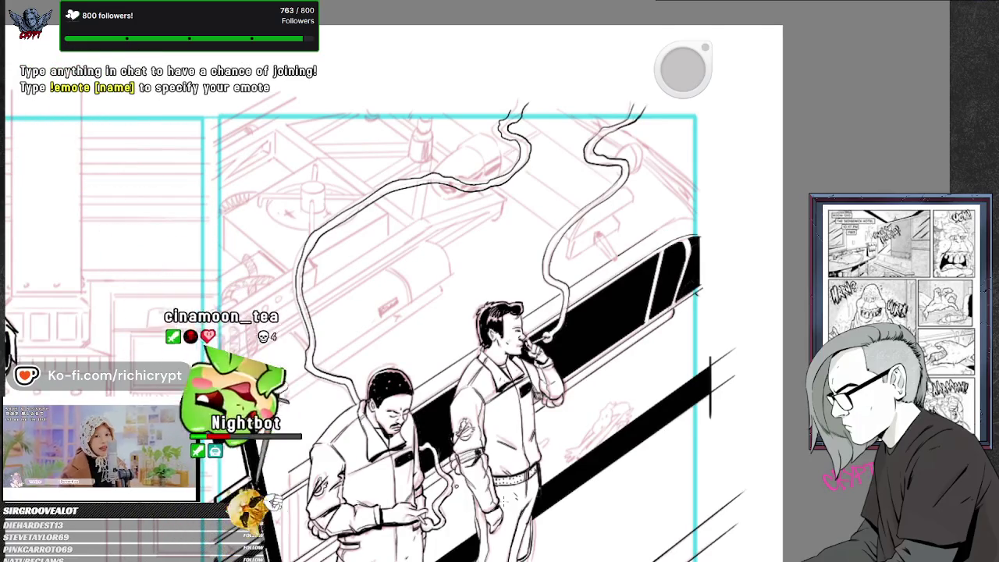
drag(468, 502, 624, 375)
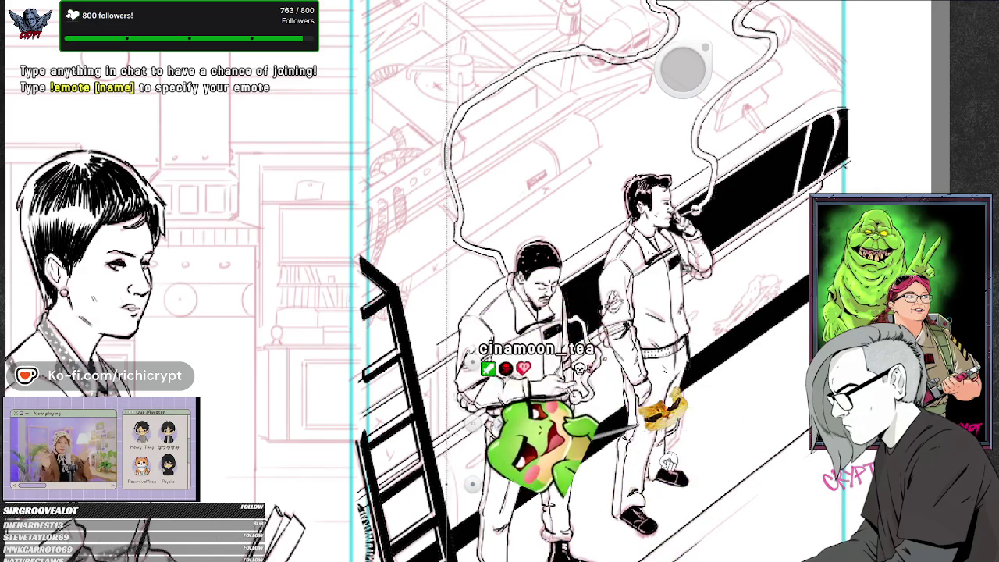
drag(481, 440, 488, 436)
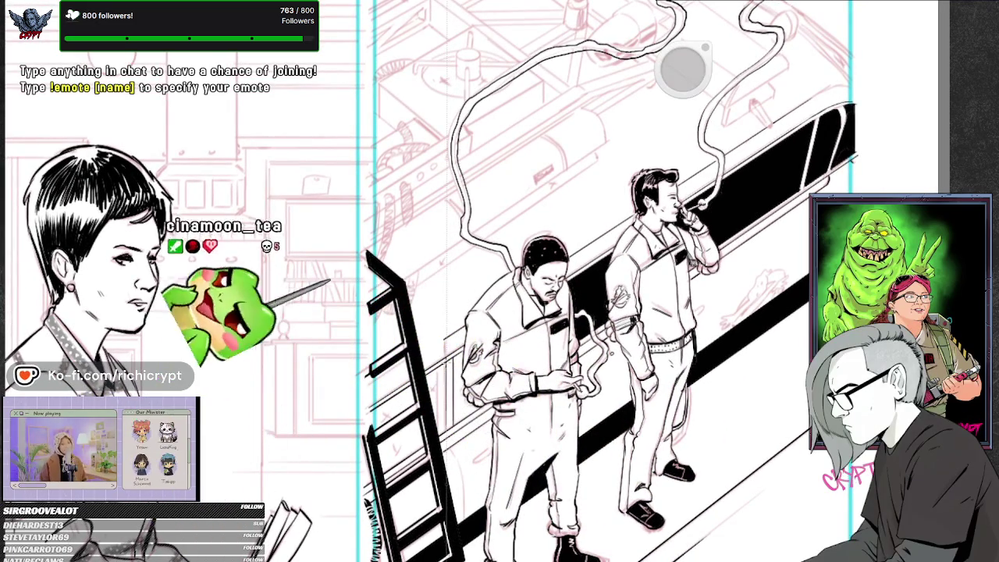
drag(458, 383, 461, 384)
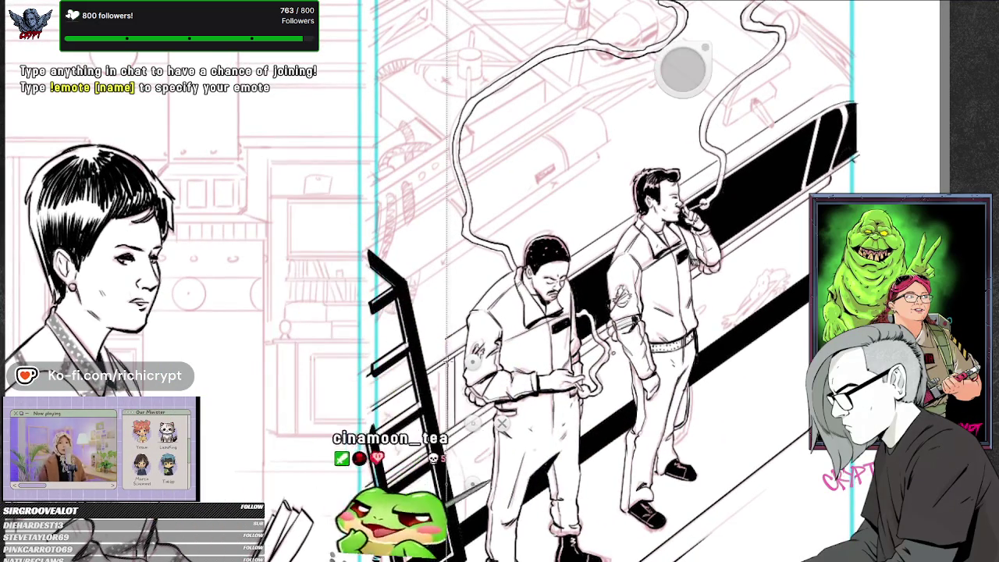
drag(472, 367, 481, 361)
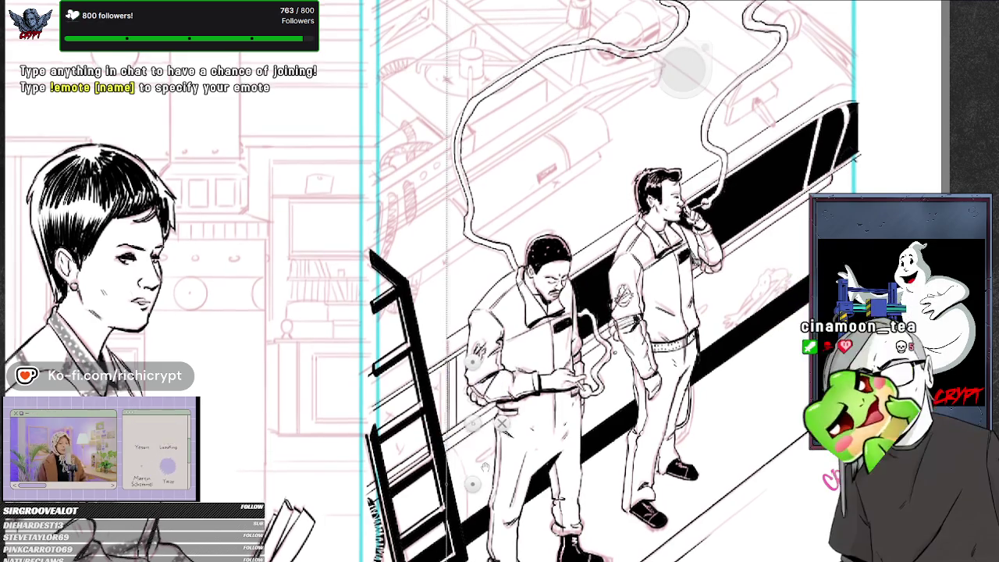
drag(472, 421, 472, 484)
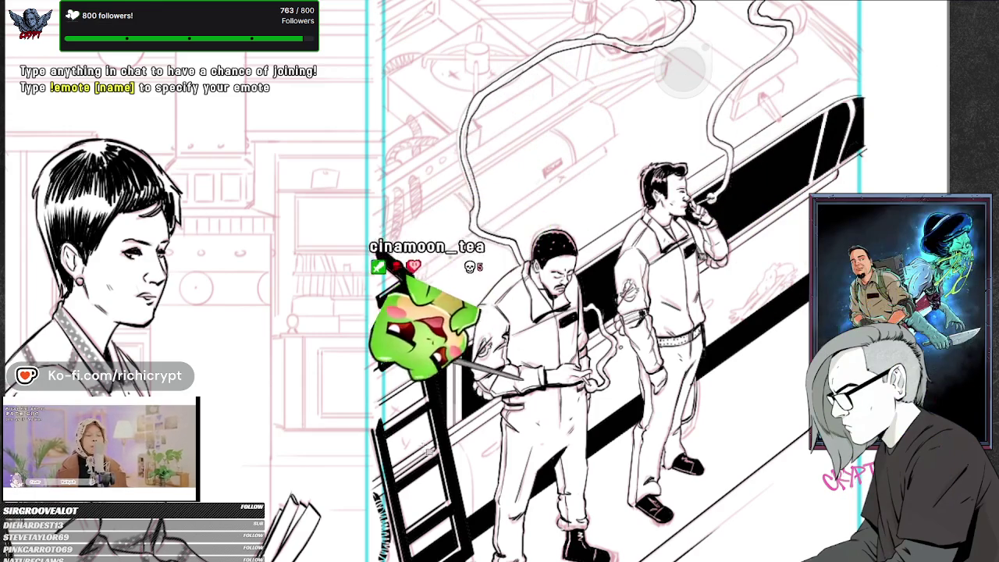
drag(426, 451, 425, 437)
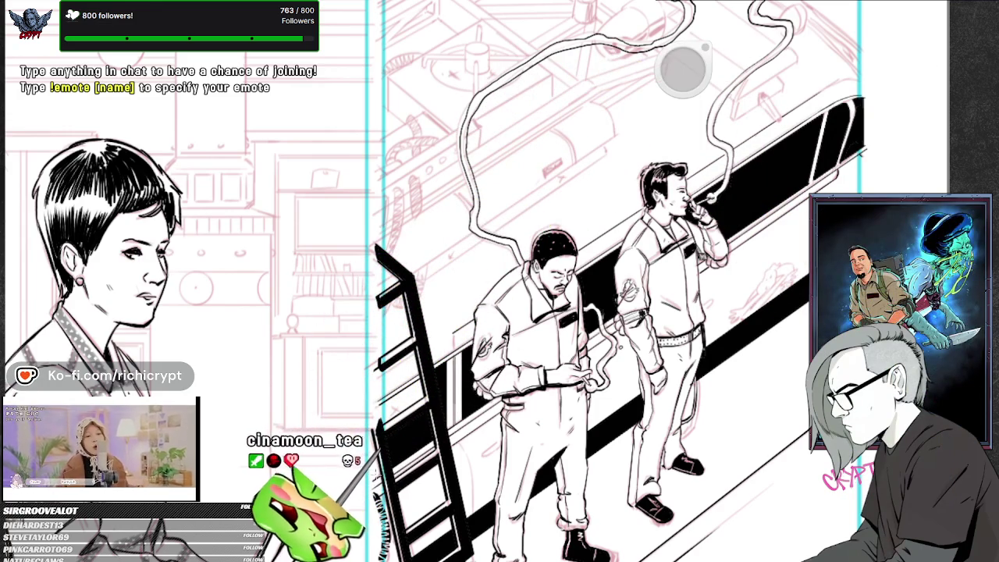
drag(377, 440, 439, 373)
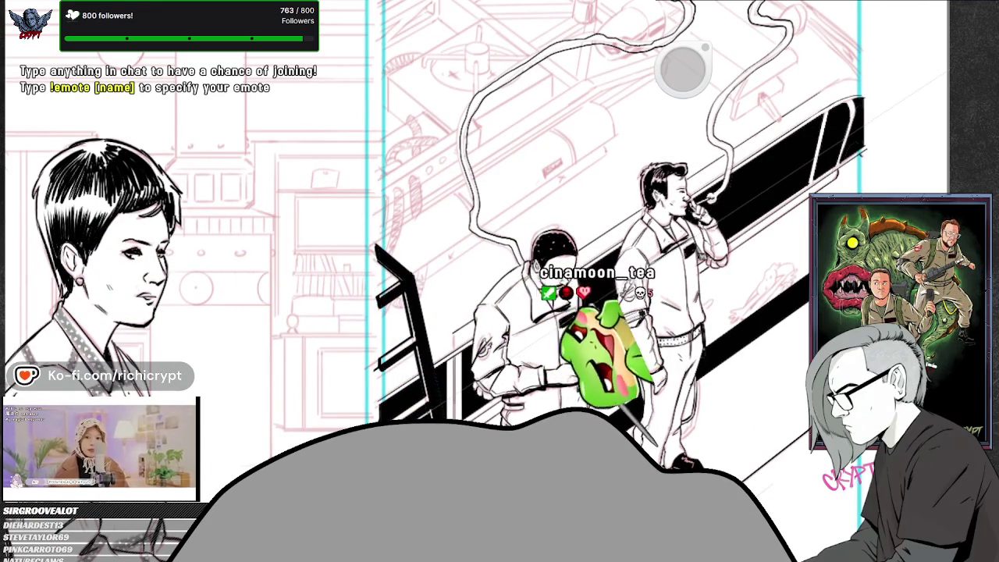
Fit the whole page spread on screen with Ctrl+0.
key(ctrl+0)
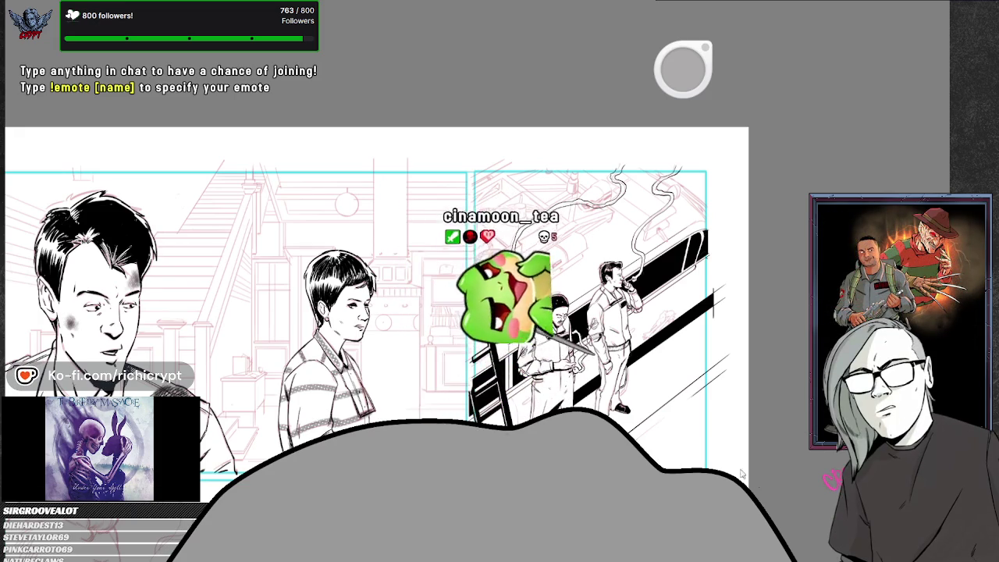
Pan and zoom until the garage panel with the smoking man and car fills the view.
drag(675, 274, 597, 304)
scroll(597, 304, up, 5)
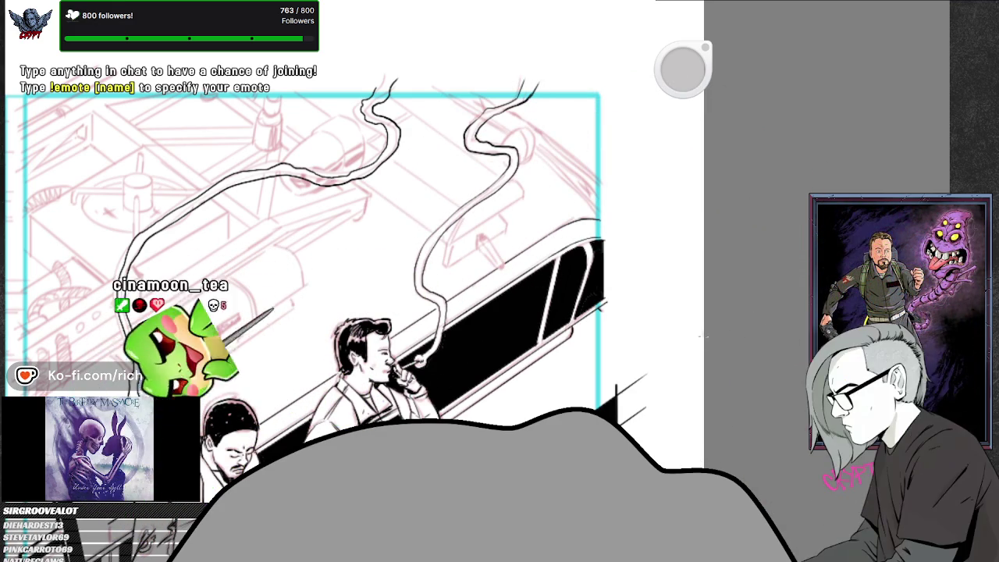
drag(539, 308, 600, 221)
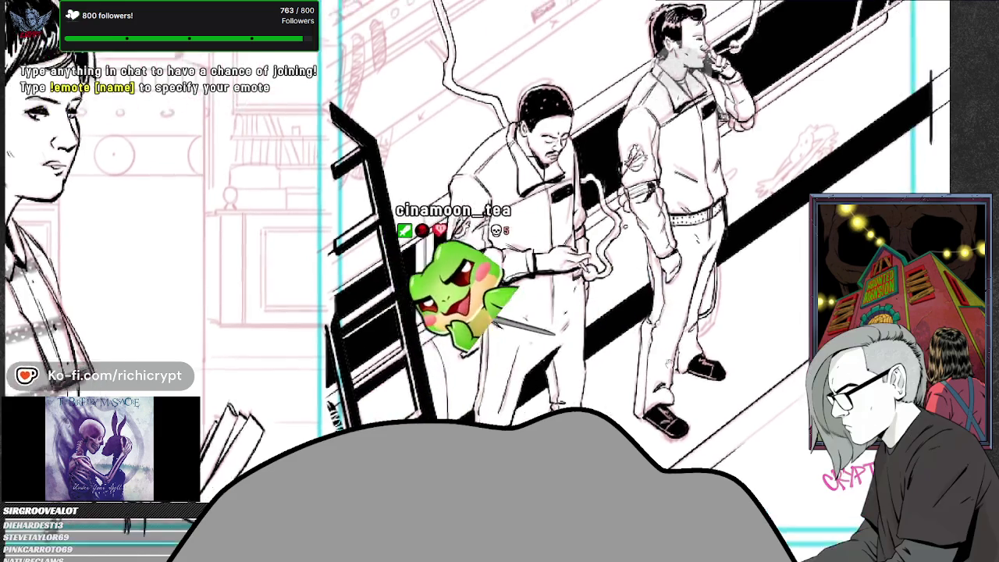
mouse_move(529, 318)
mouse_down()
mouse_move(647, 330)
mouse_move(680, 74)
mouse_up()
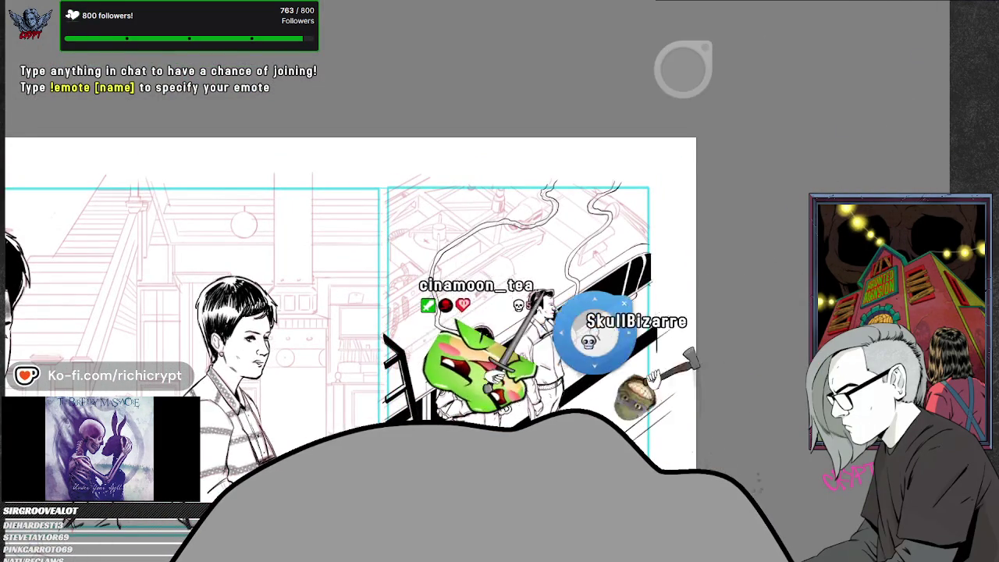
drag(580, 323, 617, 323)
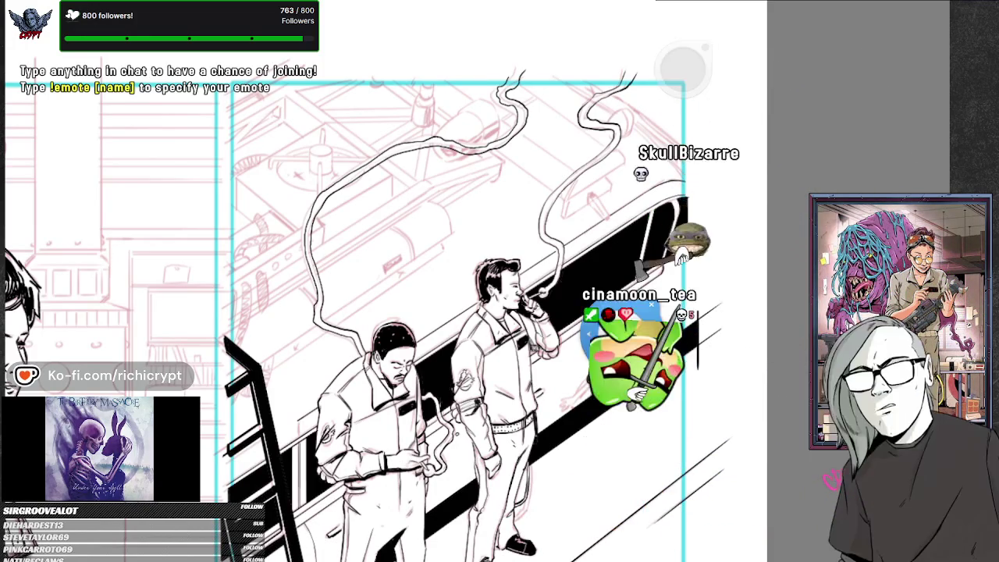
scroll(627, 336, up, 5)
Ink the curved car-side line and the ghost logo's outstretched hand, then lay a straight ruler beside it.
drag(511, 456, 558, 393)
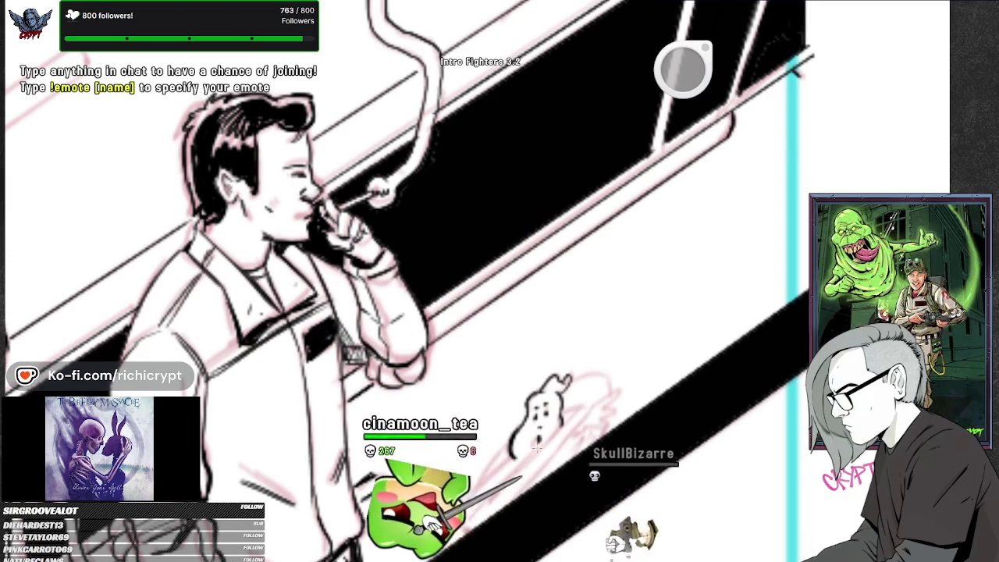
drag(606, 409, 653, 314)
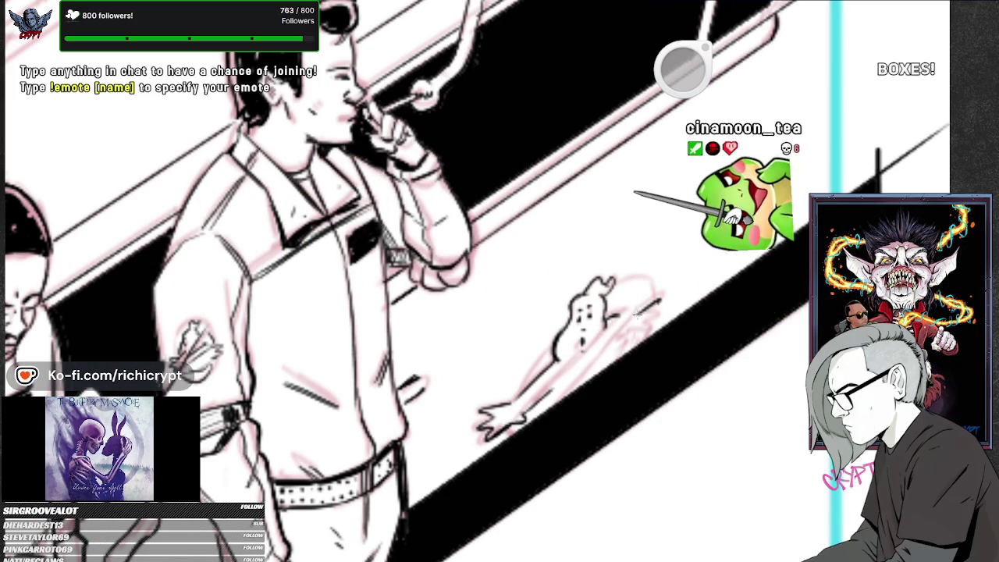
drag(638, 316, 630, 325)
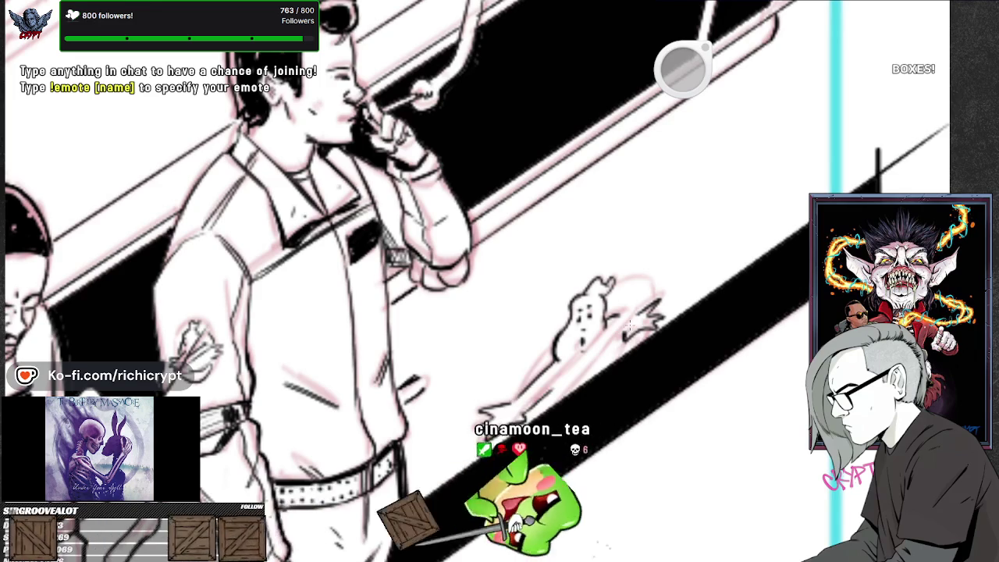
mouse_move(603, 364)
mouse_down()
mouse_move(503, 447)
mouse_move(637, 352)
mouse_up()
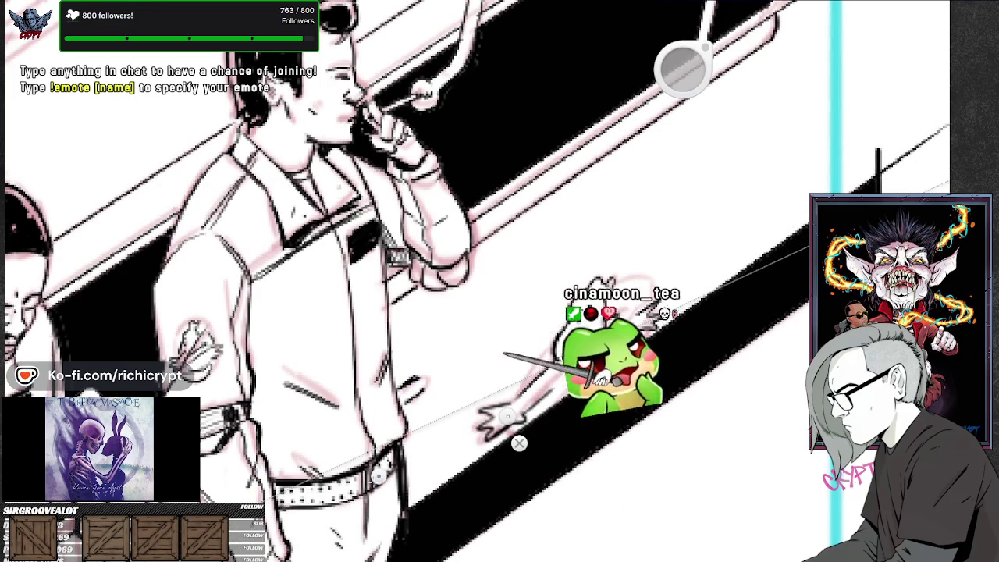
Angle the existing ruler guide more steeply and toggle its editing handles off and on.
drag(506, 415, 593, 405)
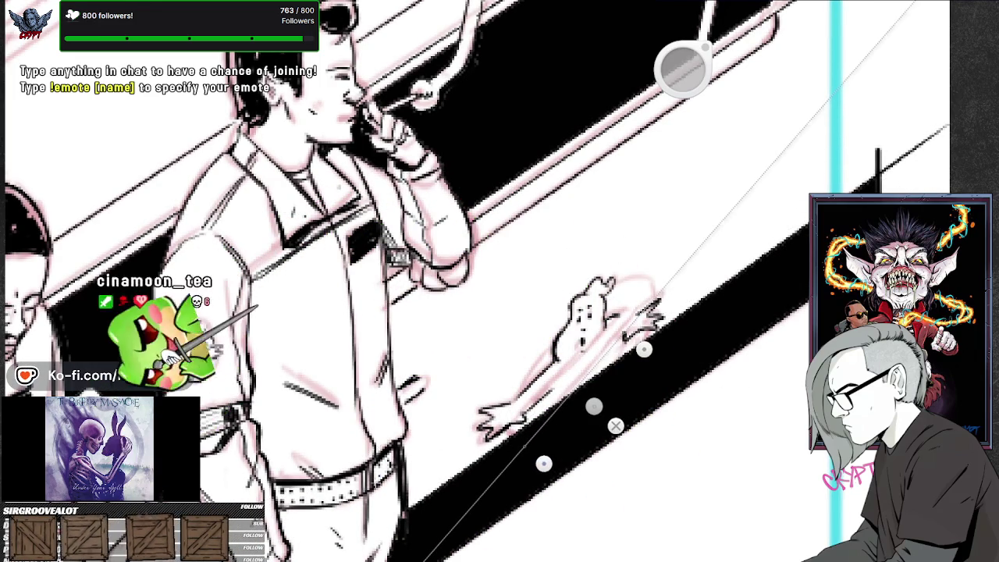
key(p)
key(o)
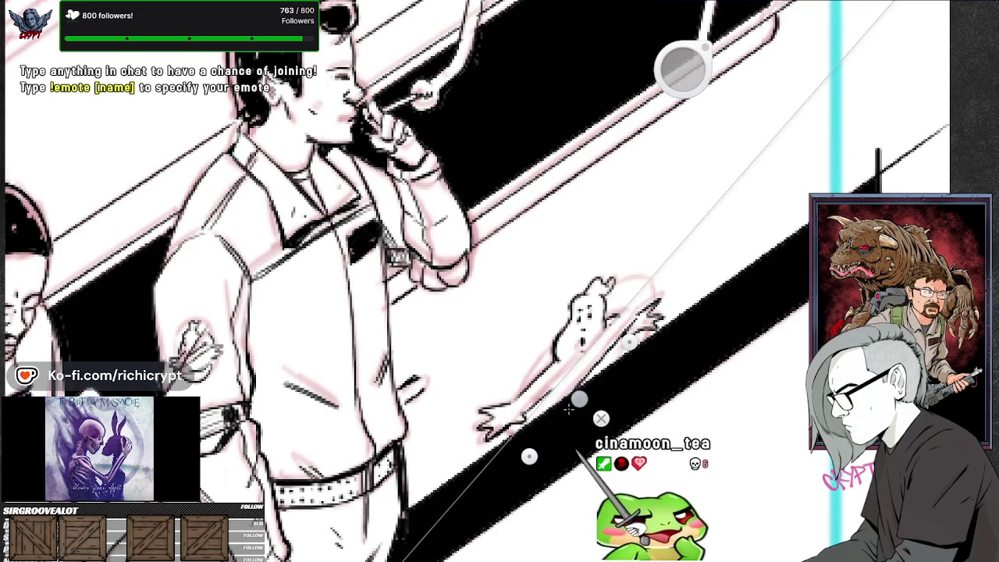
key(p)
key(o)
key(p)
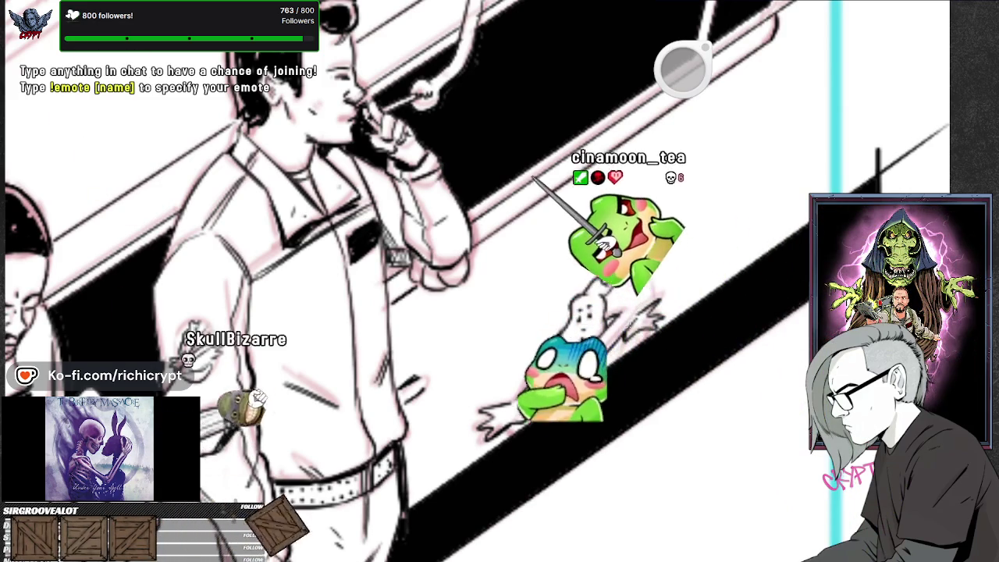
Add an ellipse ruler, then shrink, rotate and reposition it around the small figure and commit it.
key(p)
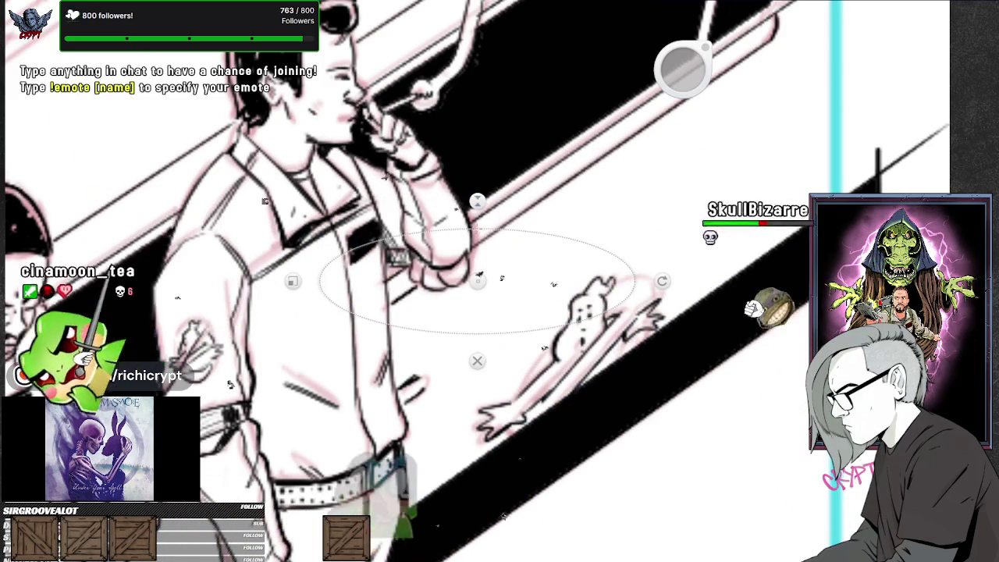
drag(477, 281, 571, 406)
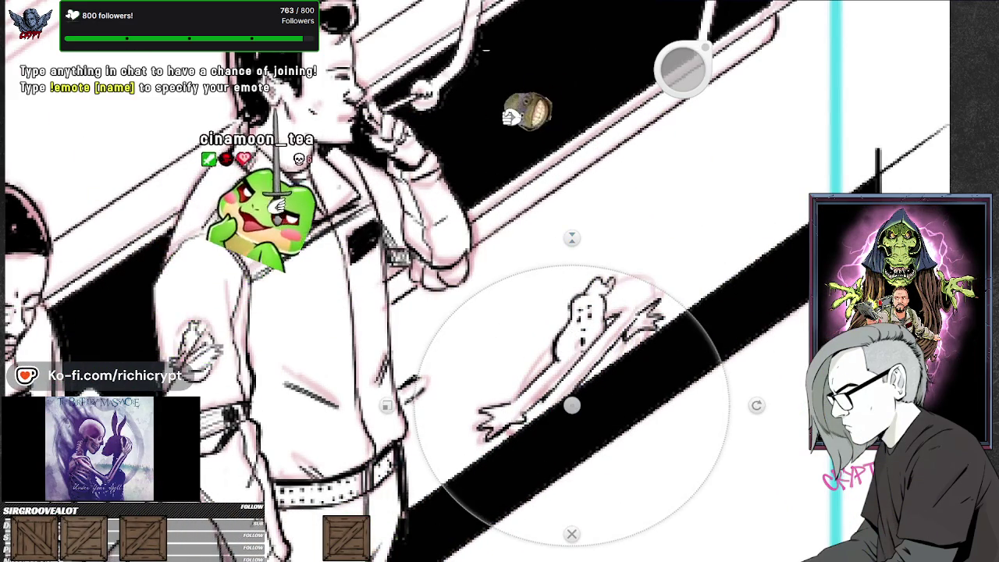
drag(387, 405, 503, 405)
mouse_move(571, 256)
mouse_down()
mouse_move(571, 341)
mouse_move(571, 312)
mouse_up()
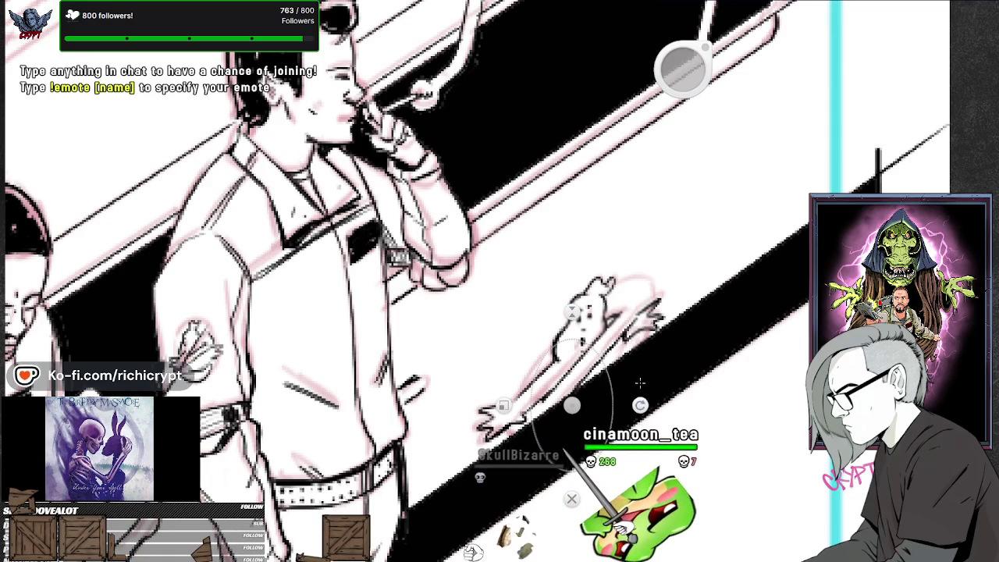
drag(639, 373, 643, 406)
drag(571, 406, 594, 361)
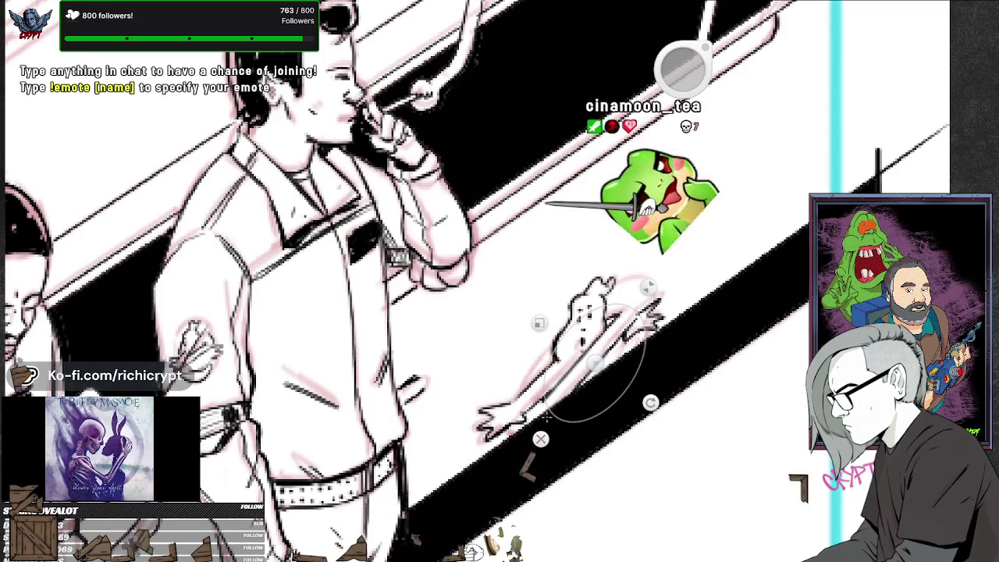
drag(647, 288, 659, 271)
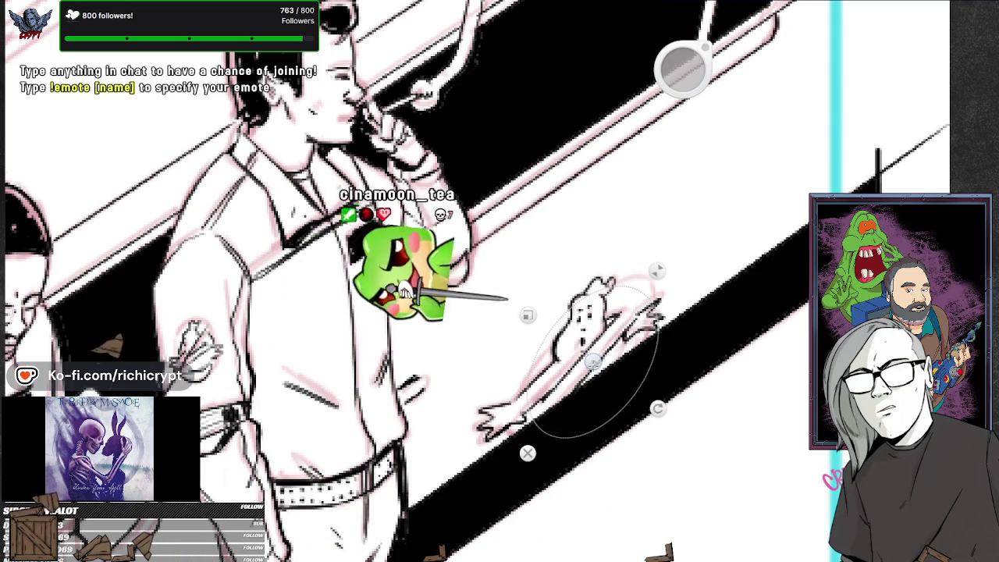
key(b)
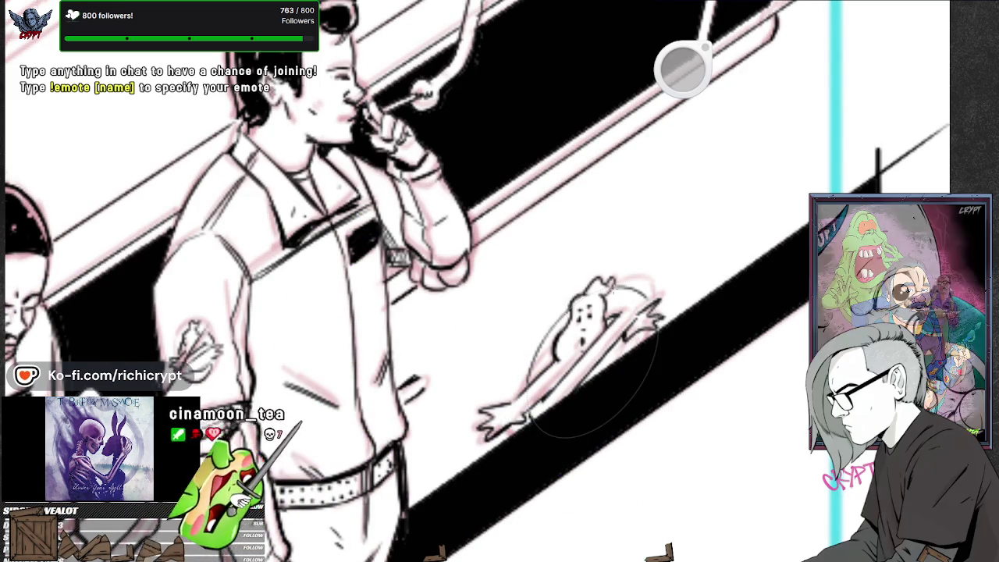
scroll(593, 351, down, 3)
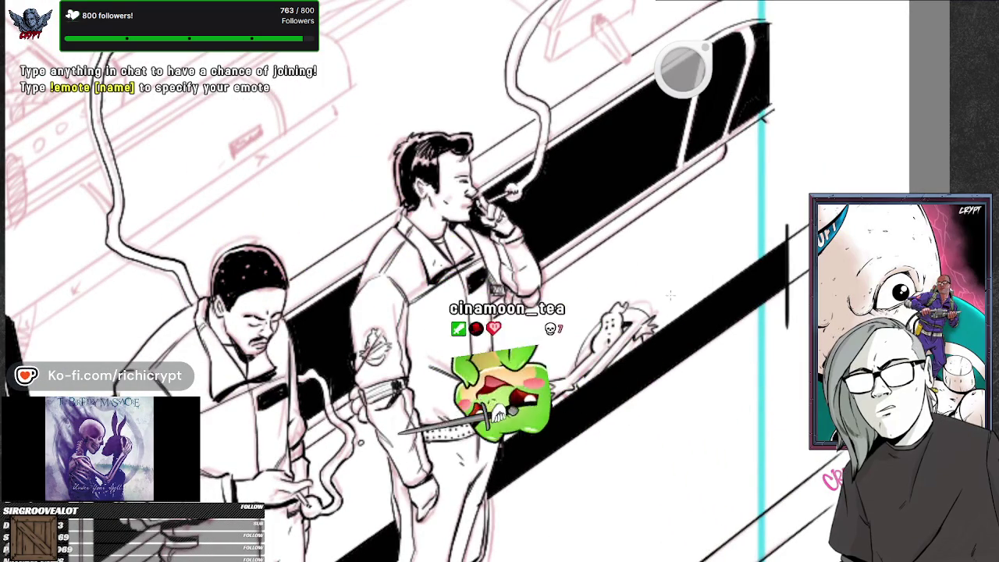
Zoom out to show both uniformed men, ladder and vehicle, plus part of the left panel.
drag(619, 437, 591, 468)
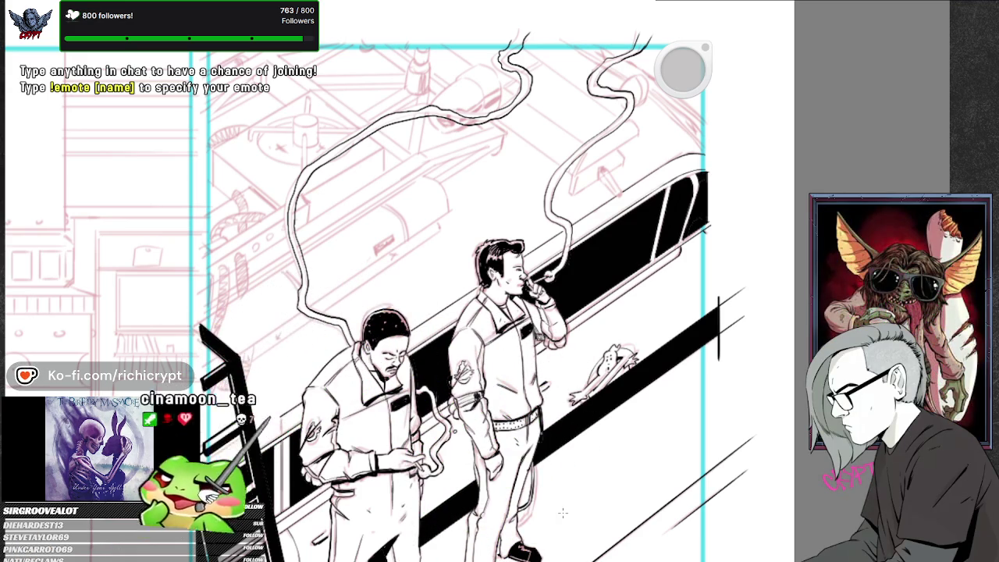
scroll(562, 512, down, 5)
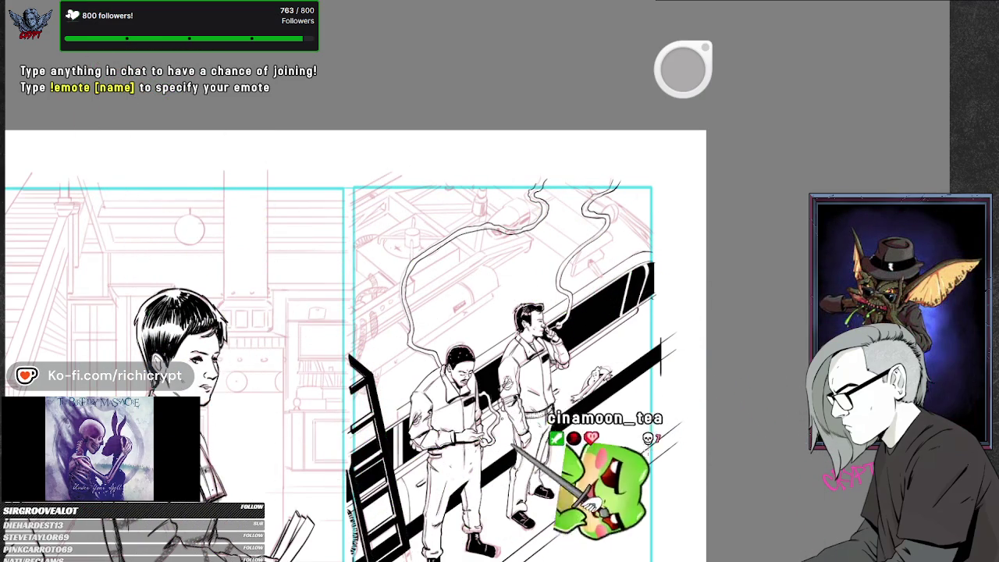
scroll(403, 346, up, 3)
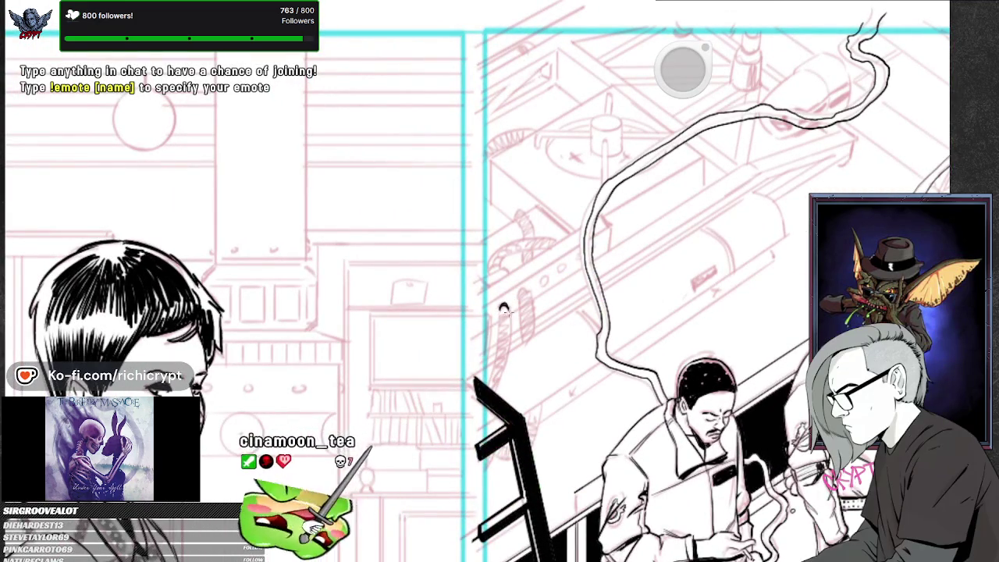
Ink the curved hose, its coiled spring loops and hatching along the vehicle's left end.
drag(505, 306, 502, 355)
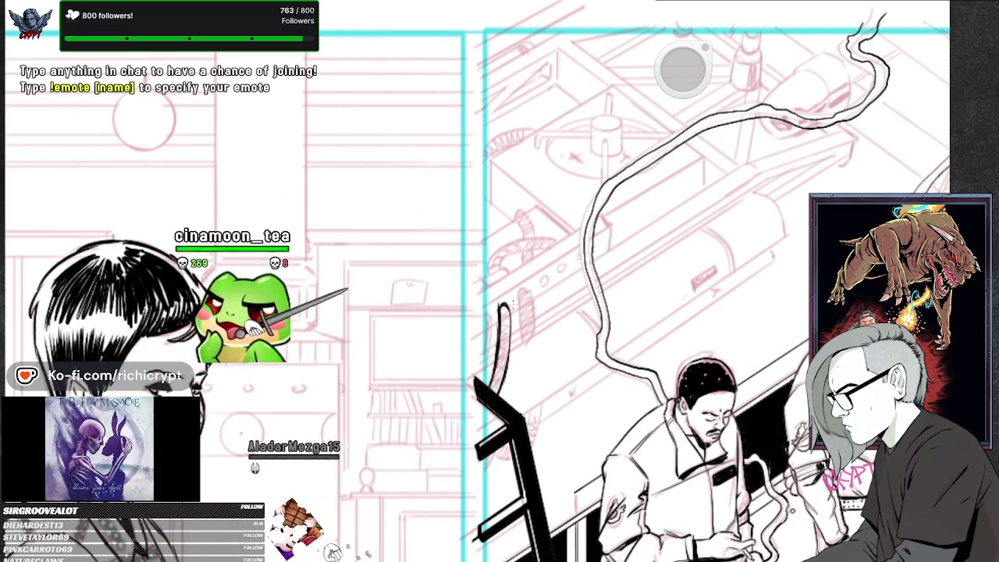
drag(503, 307, 504, 337)
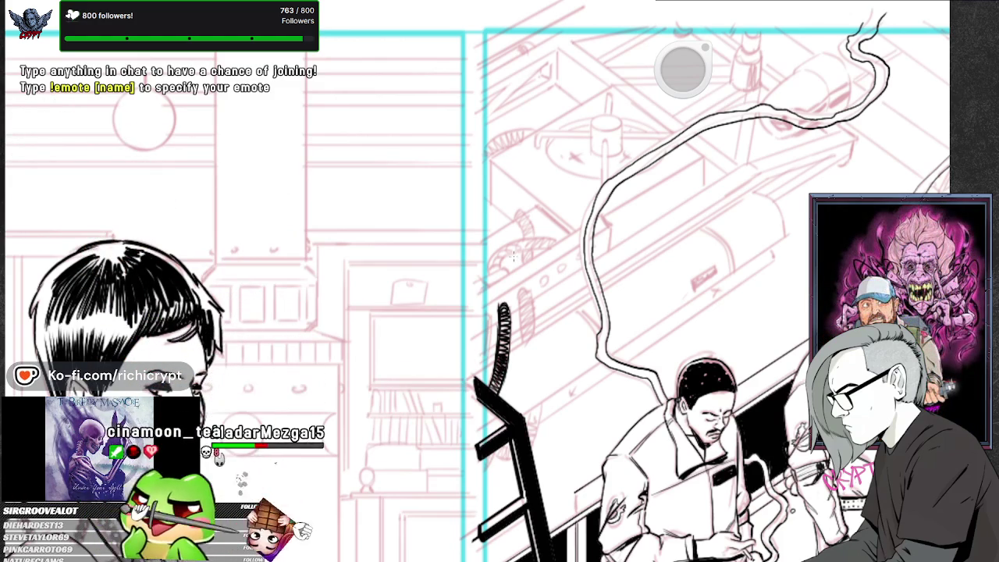
drag(520, 296, 520, 344)
drag(521, 290, 529, 343)
drag(490, 312, 488, 355)
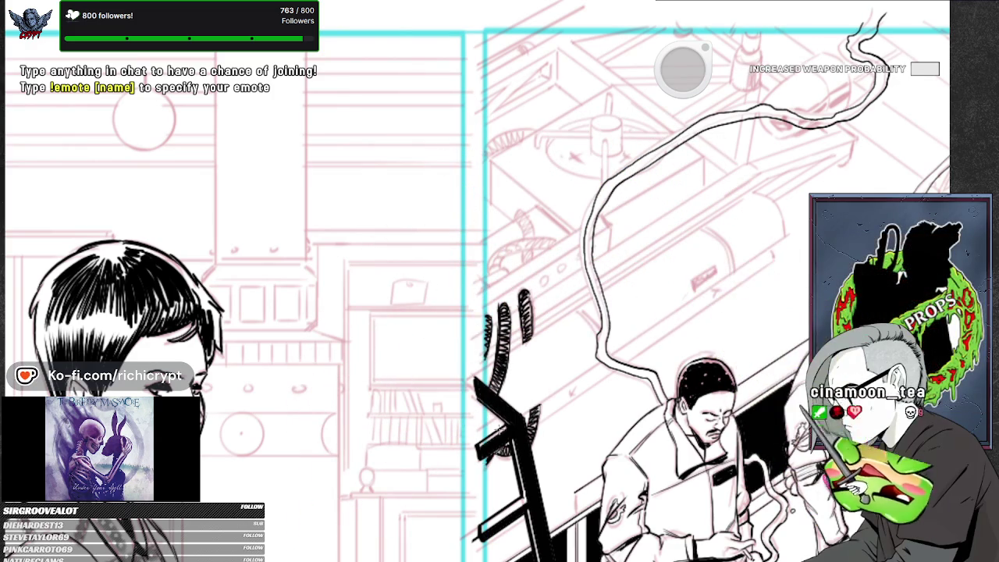
mouse_move(642, 396)
mouse_down()
mouse_move(613, 445)
mouse_move(446, 497)
mouse_up()
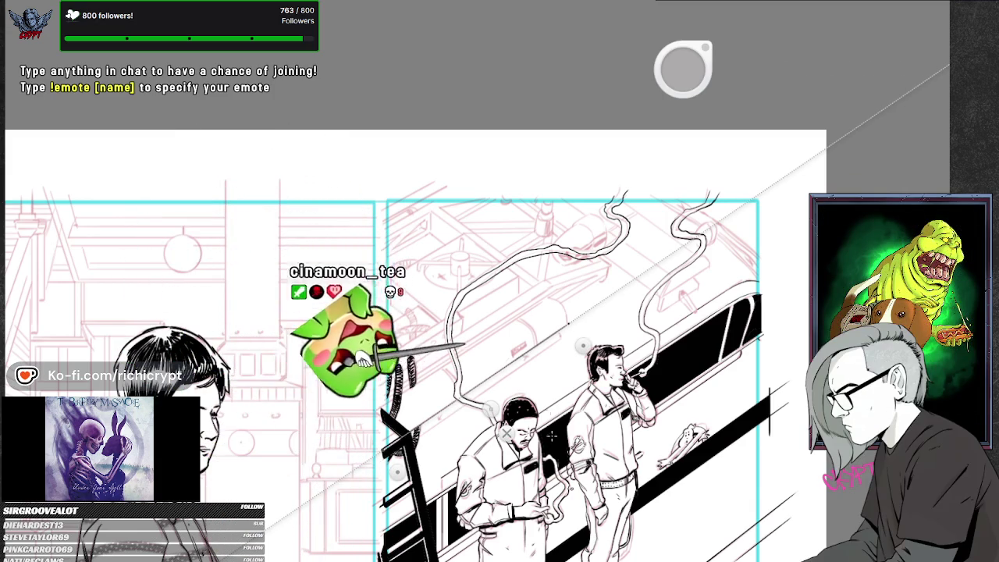
Navigate with the radial zoom widget and finish the curved hose line down to the left man's head.
scroll(417, 340, down, 1)
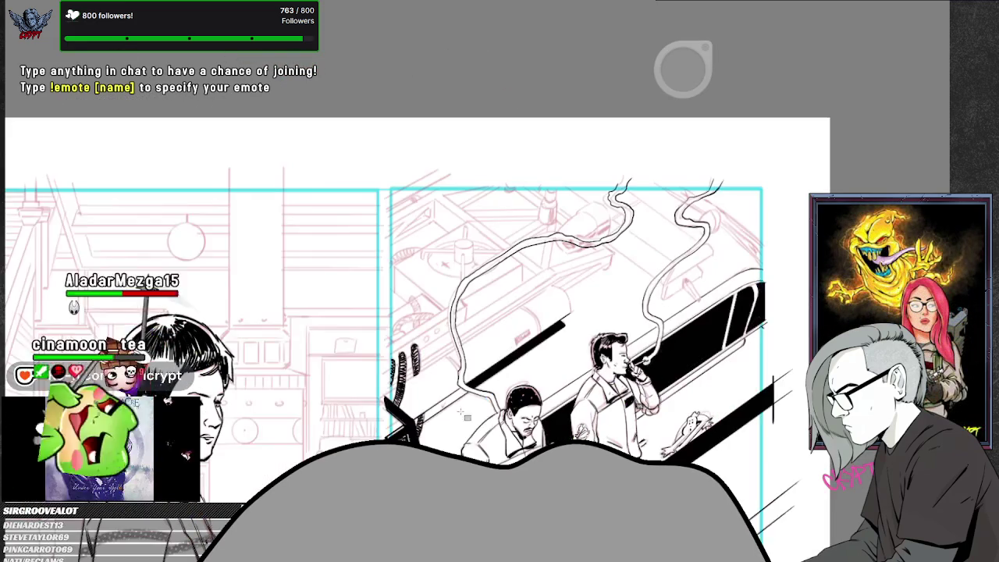
right_click(462, 412)
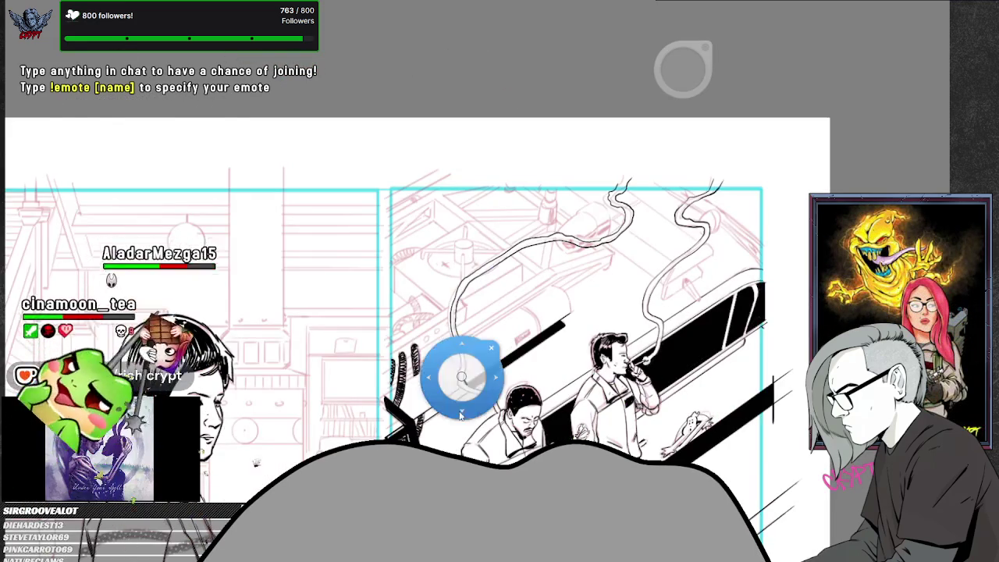
click(462, 412)
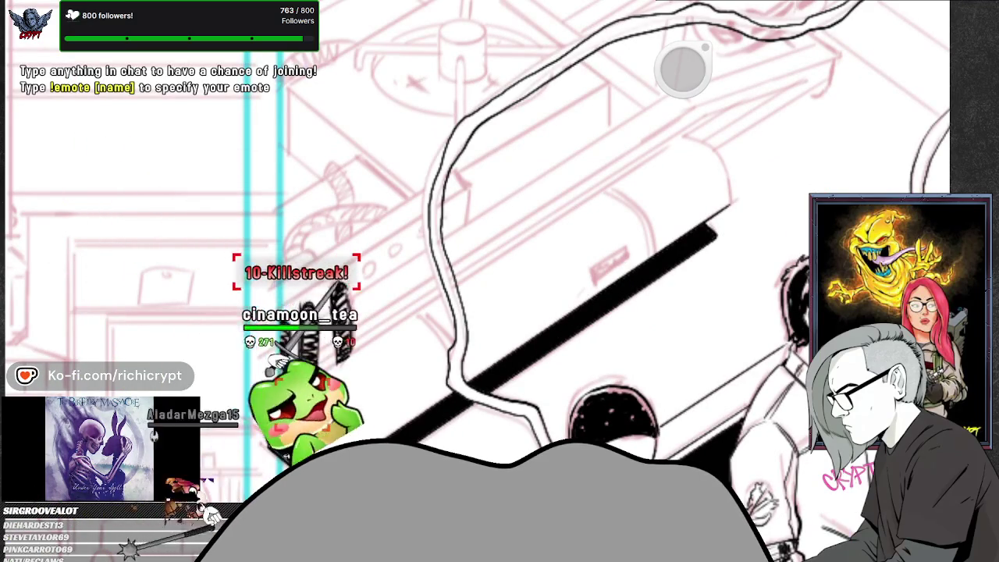
right_click(474, 284)
click(474, 283)
right_click(613, 368)
click(613, 367)
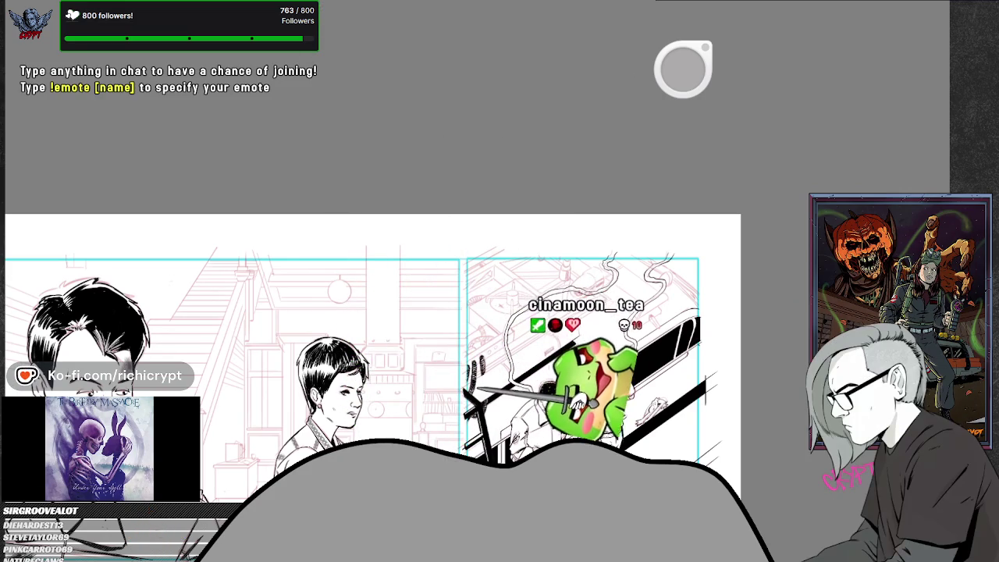
scroll(549, 359, up, 2)
scroll(549, 359, up, 1)
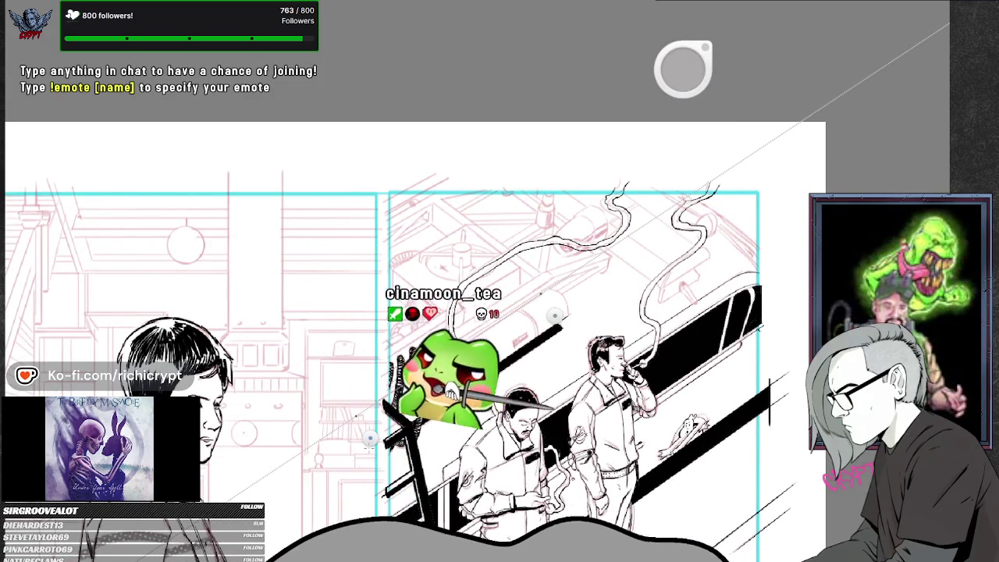
double_click(478, 402)
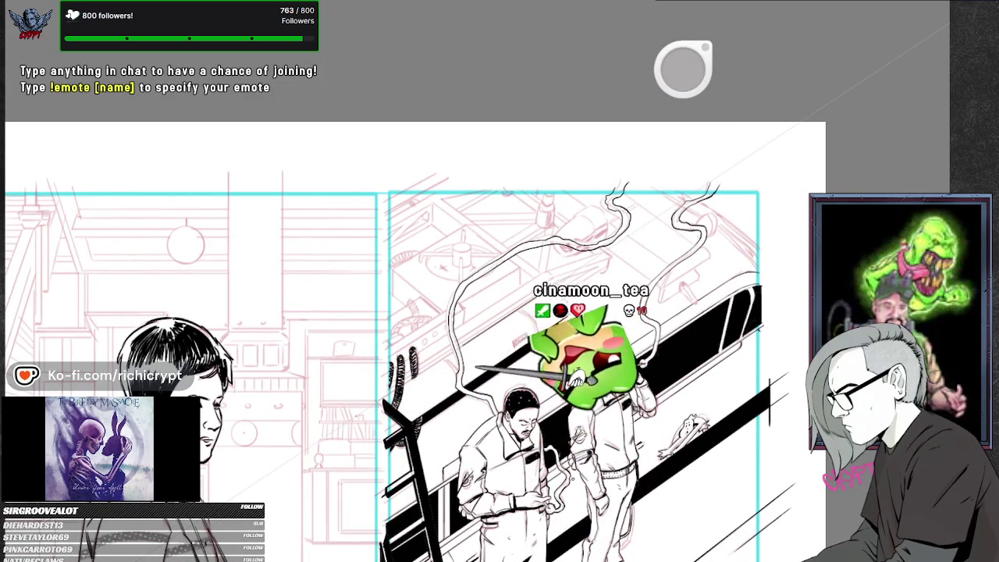
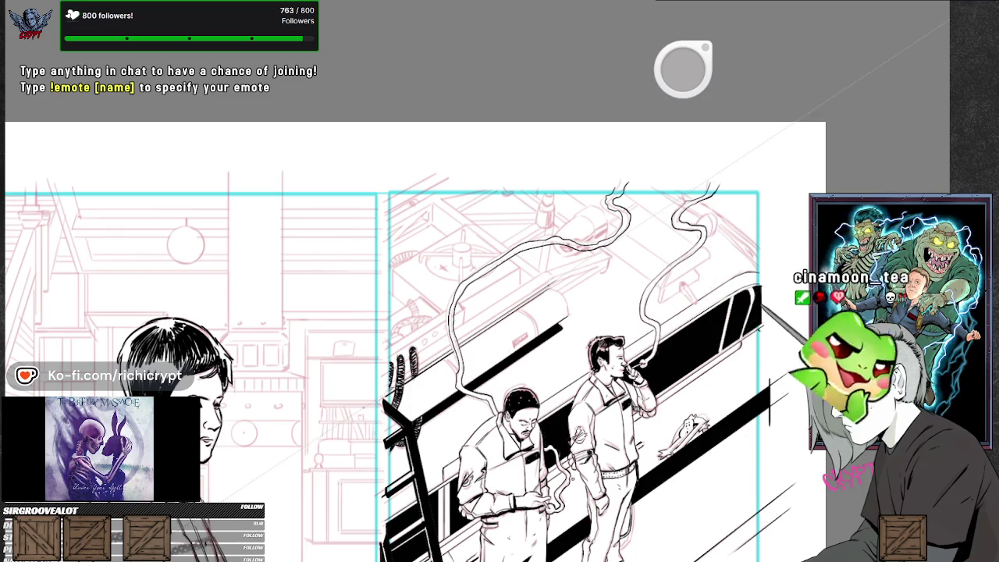
Pan and zoom in on the smoke trails rising above the car in the right panel.
drag(433, 475, 433, 479)
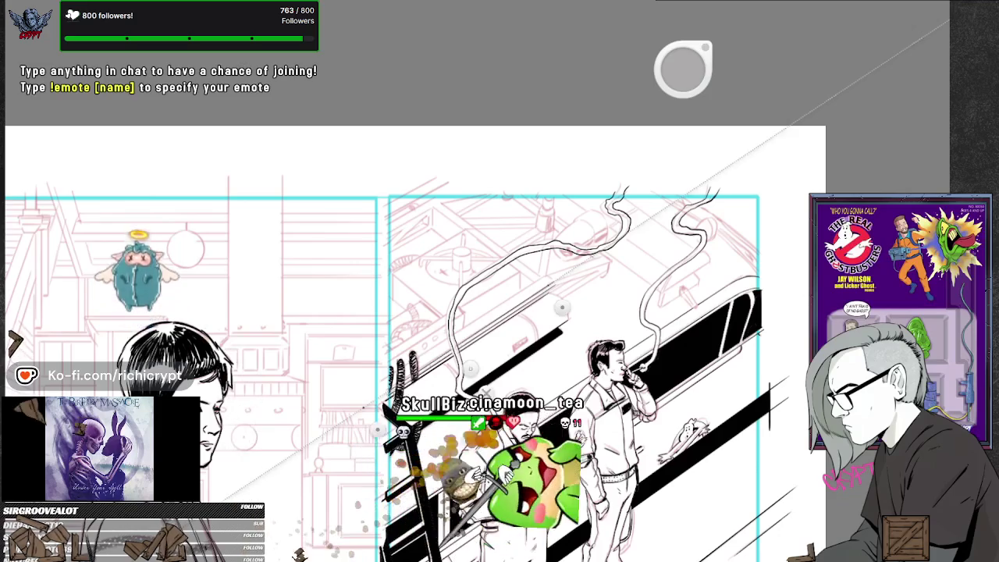
drag(412, 434, 425, 474)
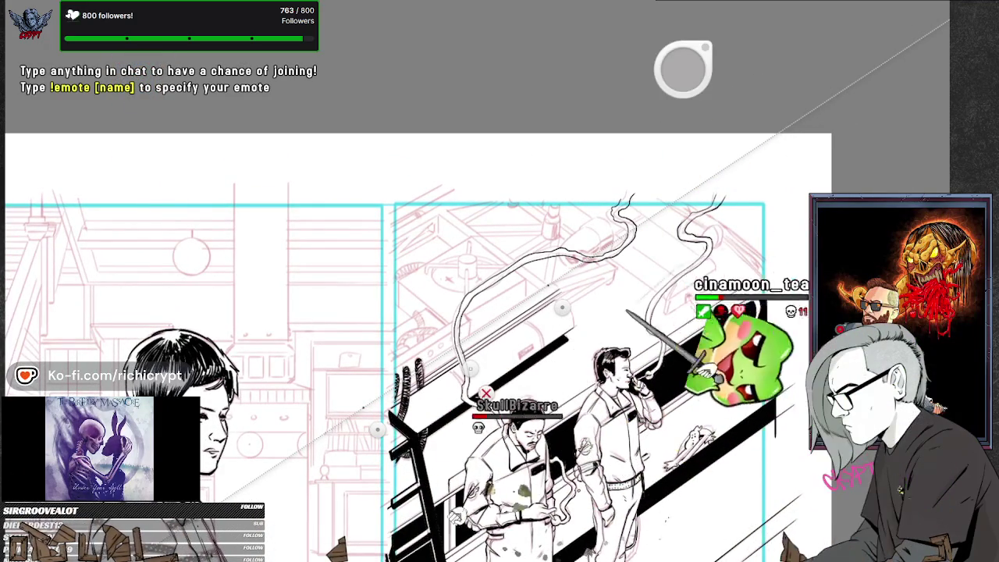
drag(507, 405, 486, 392)
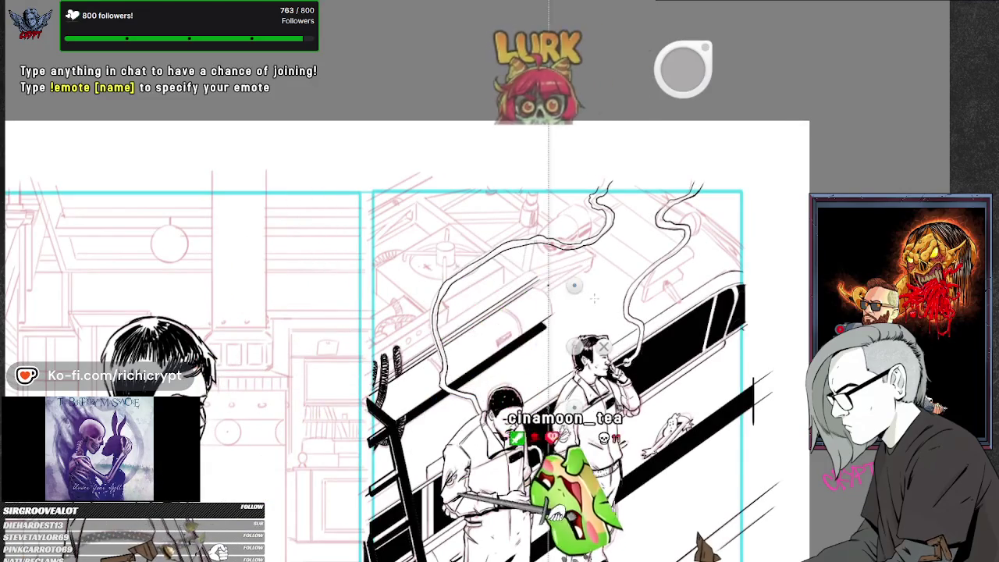
scroll(589, 299, up, 4)
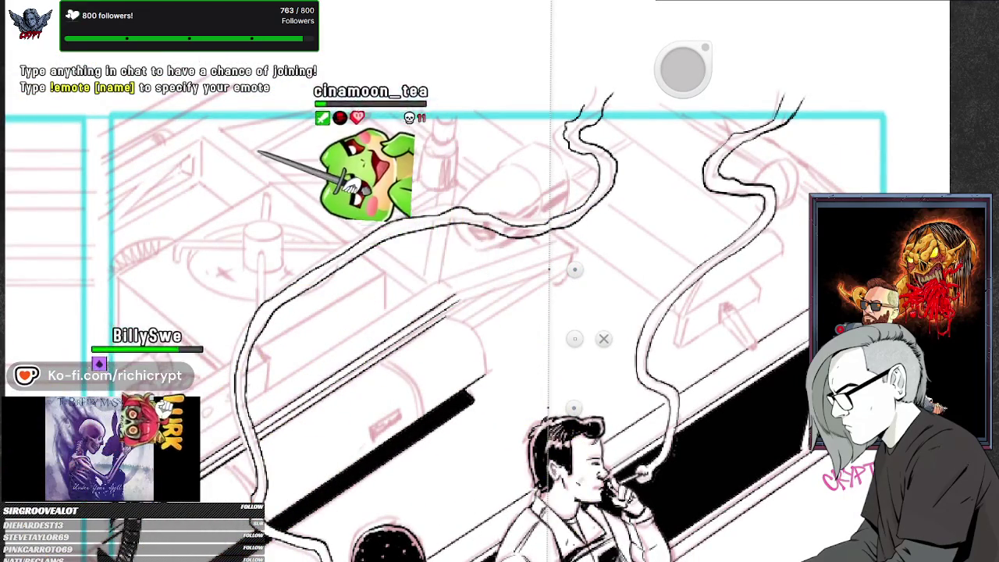
Rotate the straight-line ruler until it follows the slanted edge of the car body.
drag(574, 406, 426, 427)
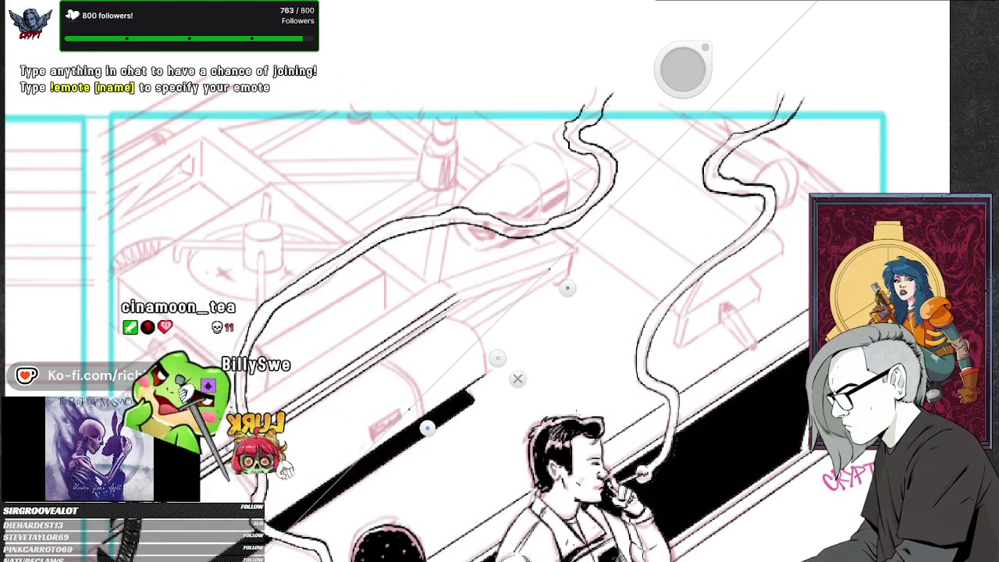
drag(427, 426, 372, 410)
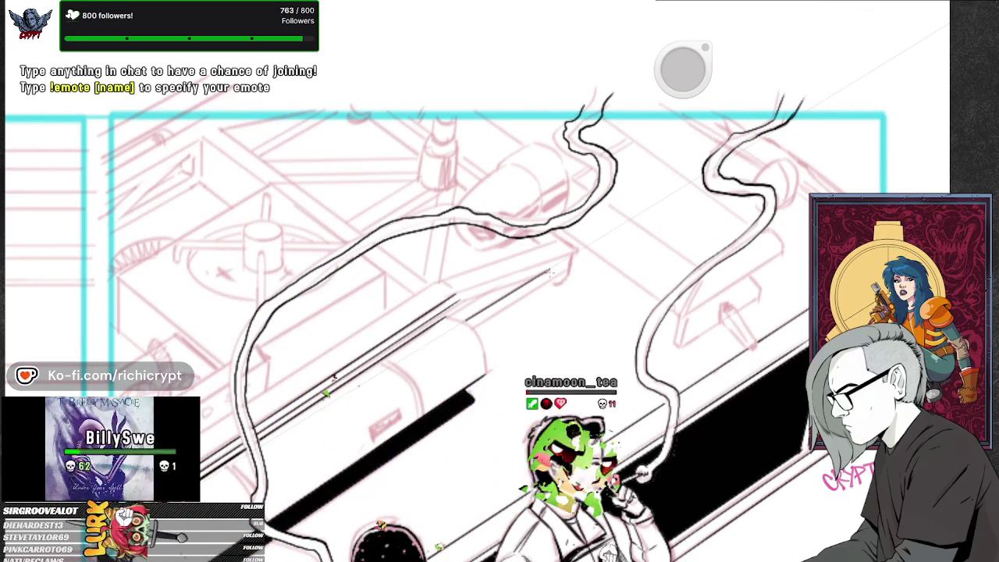
drag(468, 398, 477, 408)
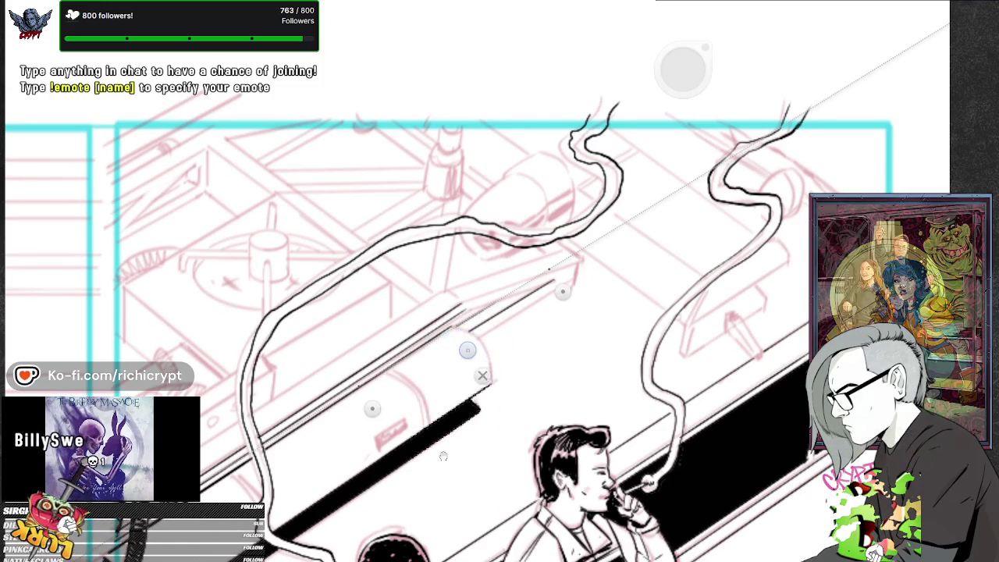
scroll(445, 412, down, 2)
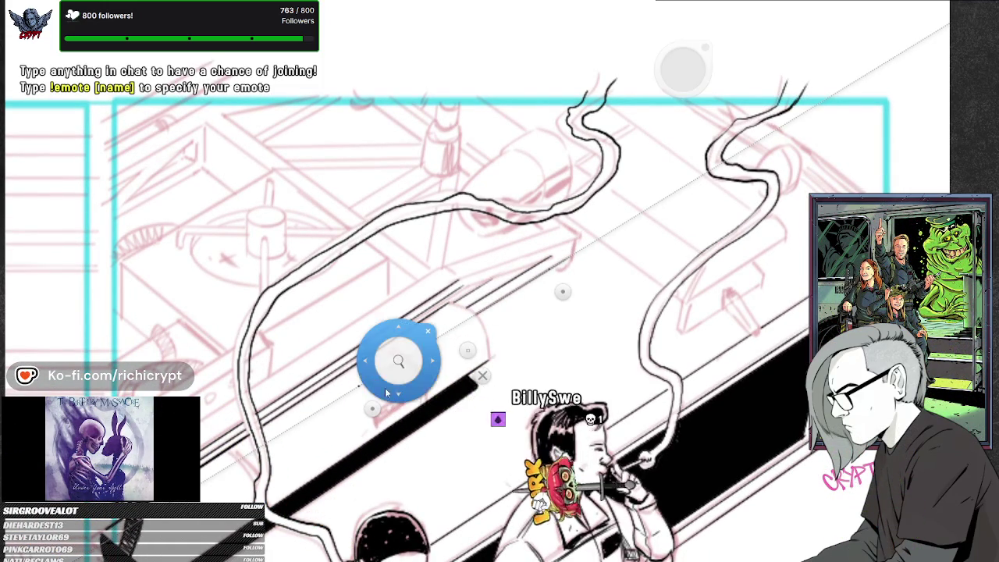
scroll(514, 416, up, 3)
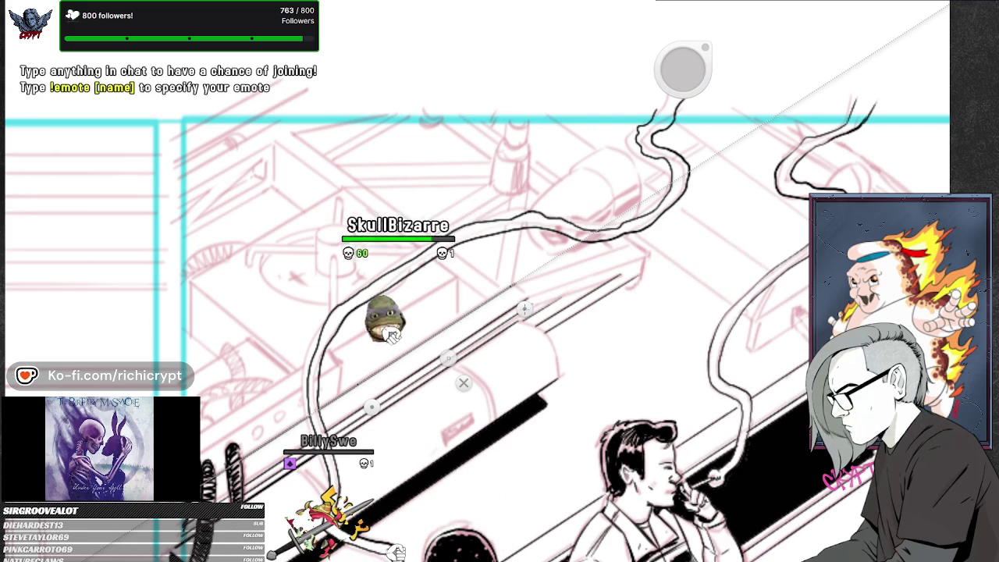
drag(524, 309, 599, 295)
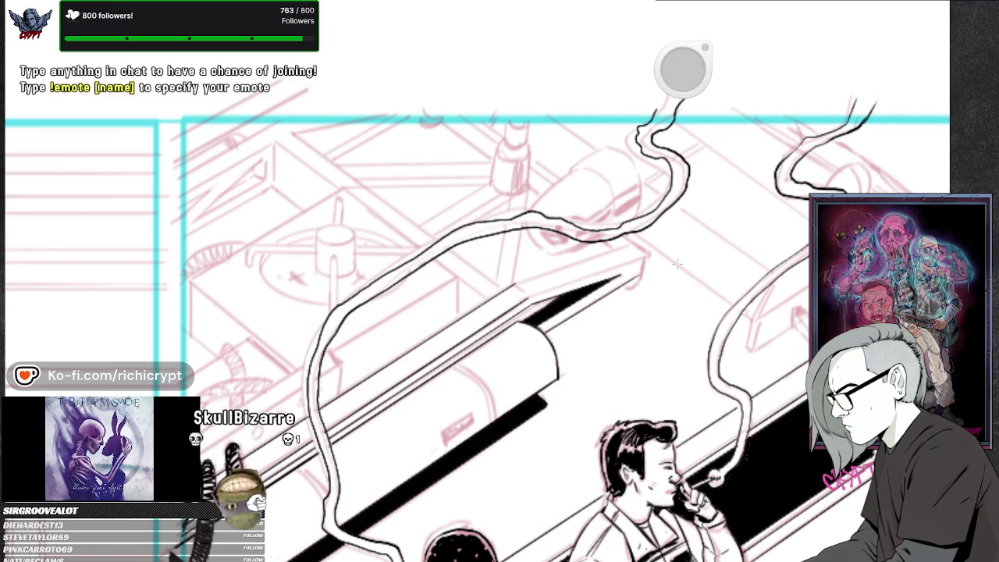
scroll(631, 278, down, 5)
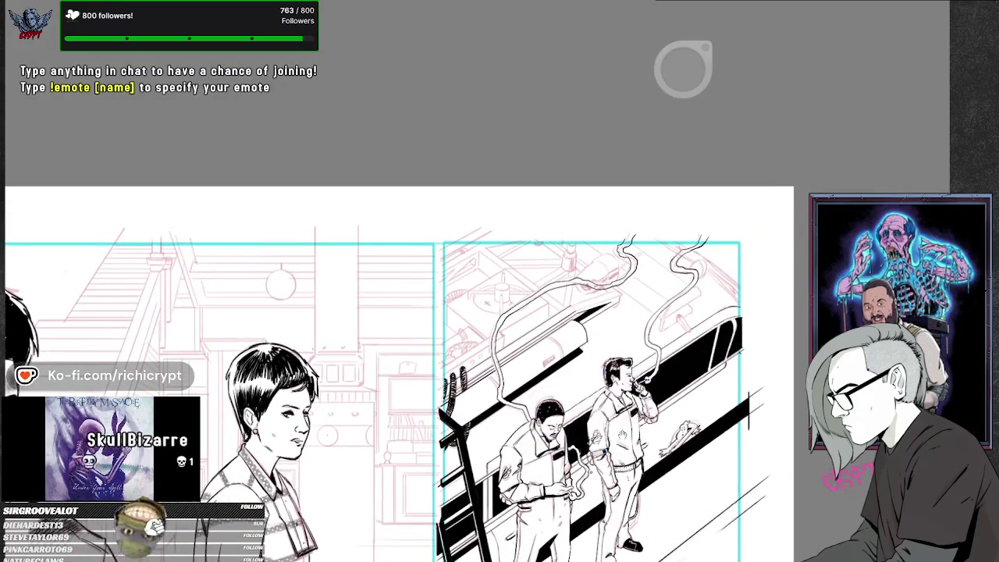
Ink a ruled straight line along the edge of the roof's black stripe.
scroll(546, 433, up, 3)
scroll(547, 381, up, 2)
drag(547, 381, 560, 471)
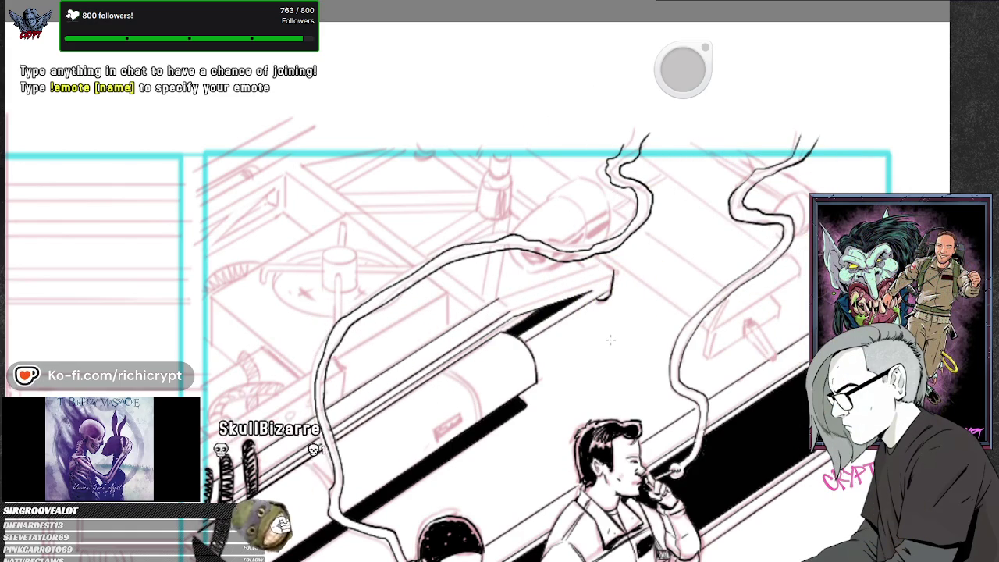
drag(519, 335, 567, 341)
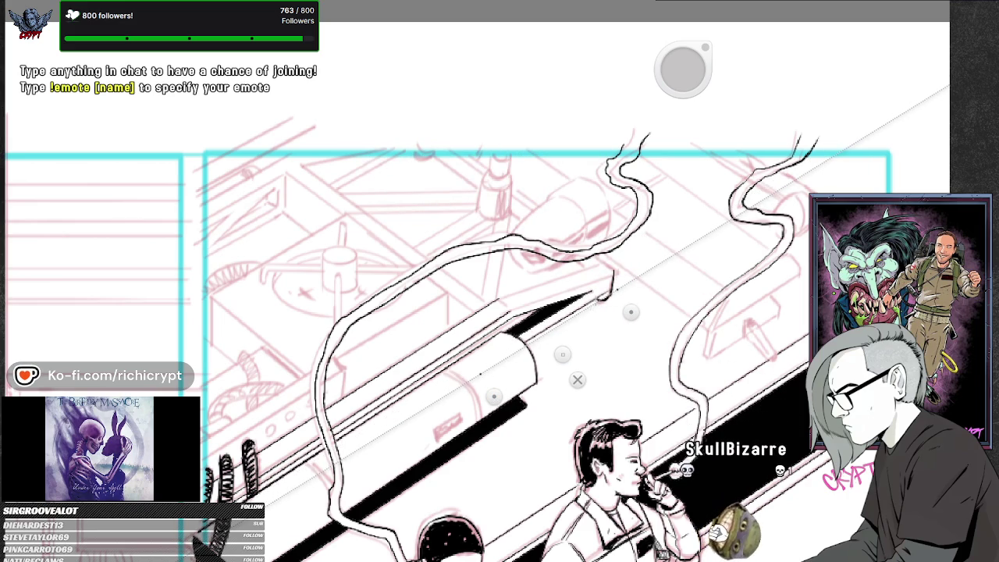
drag(545, 332, 593, 305)
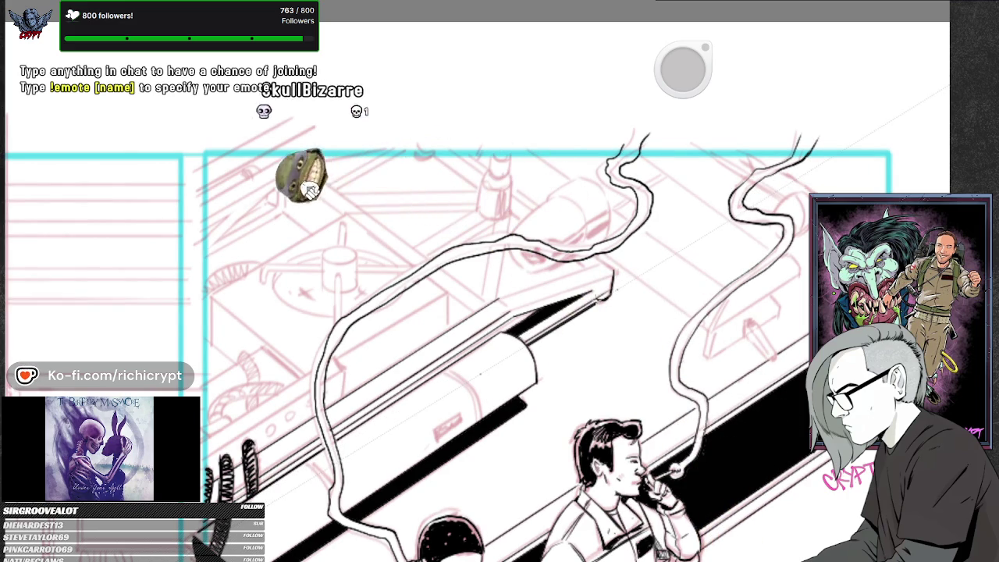
Set the ruler to a new angle and zoom back out from the roof.
click(554, 380)
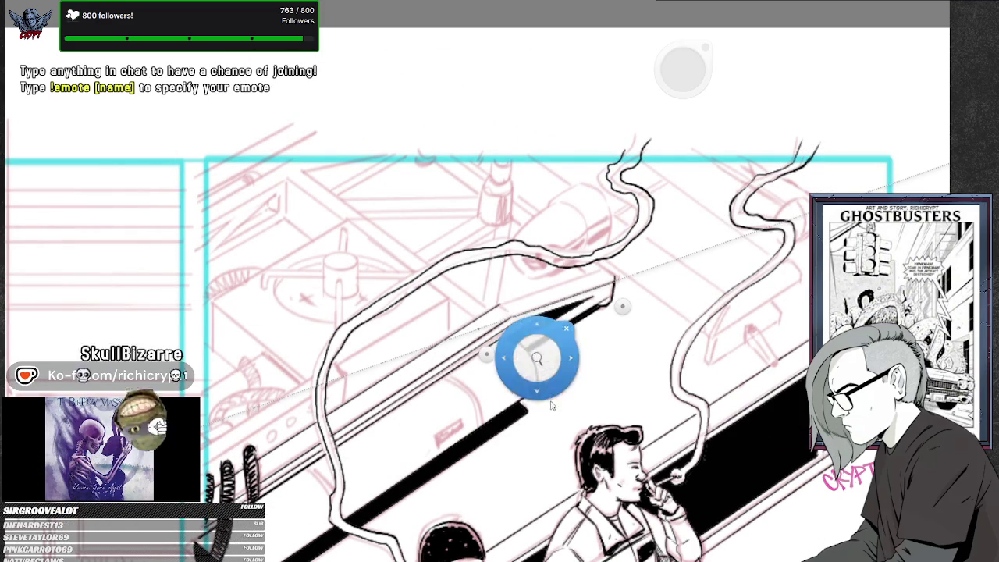
drag(523, 346, 553, 416)
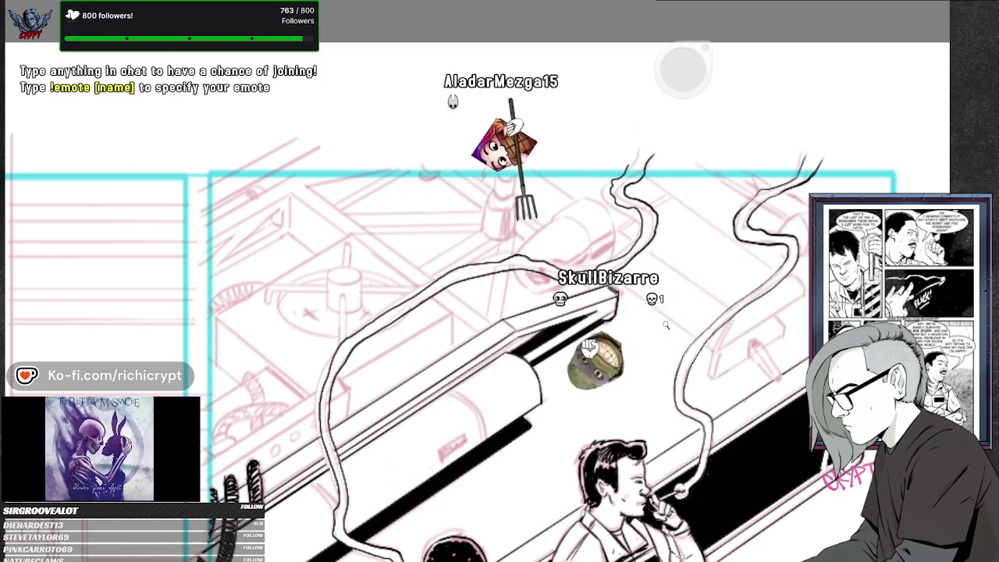
scroll(639, 418, down, 2)
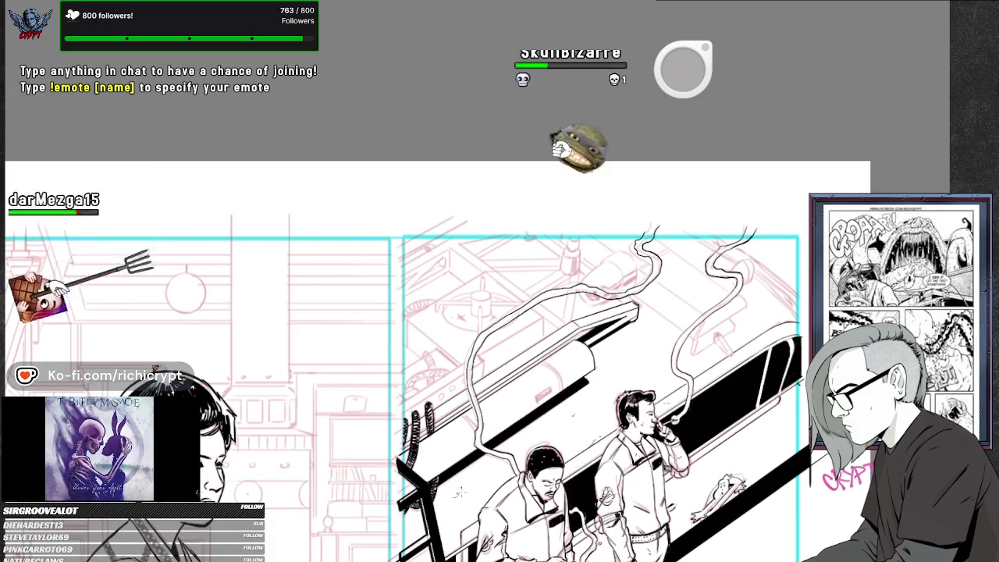
drag(460, 491, 319, 515)
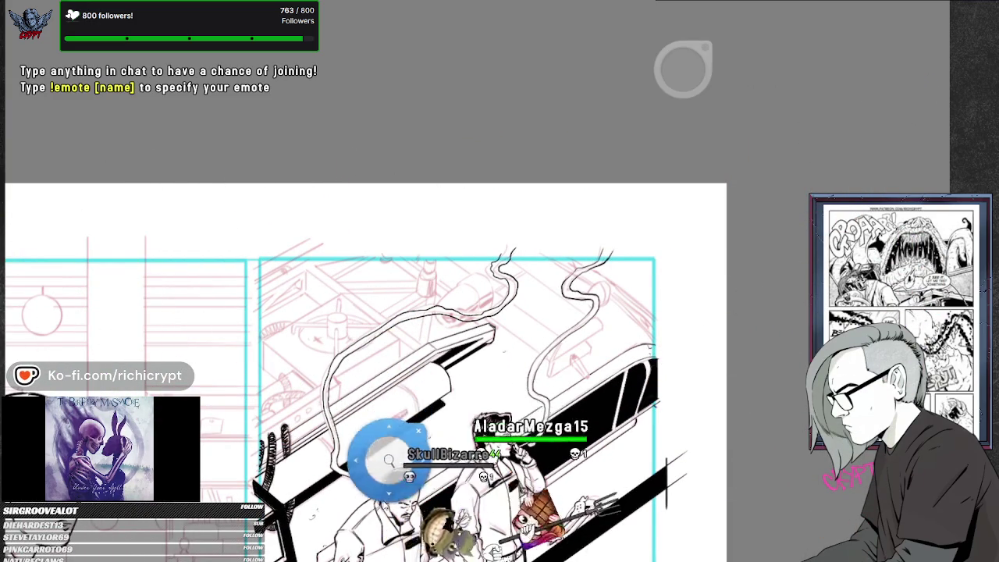
drag(388, 455, 558, 455)
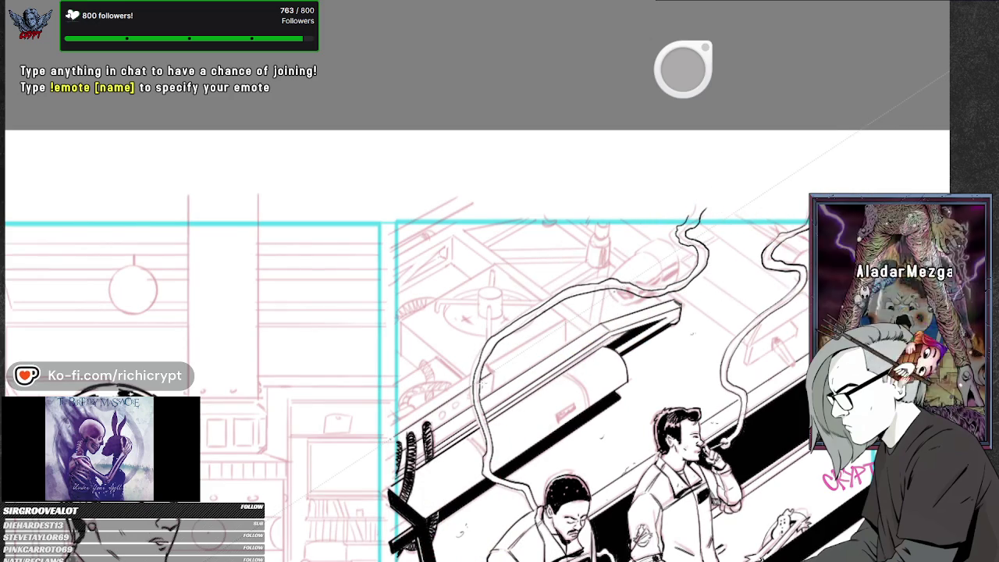
drag(461, 476, 464, 484)
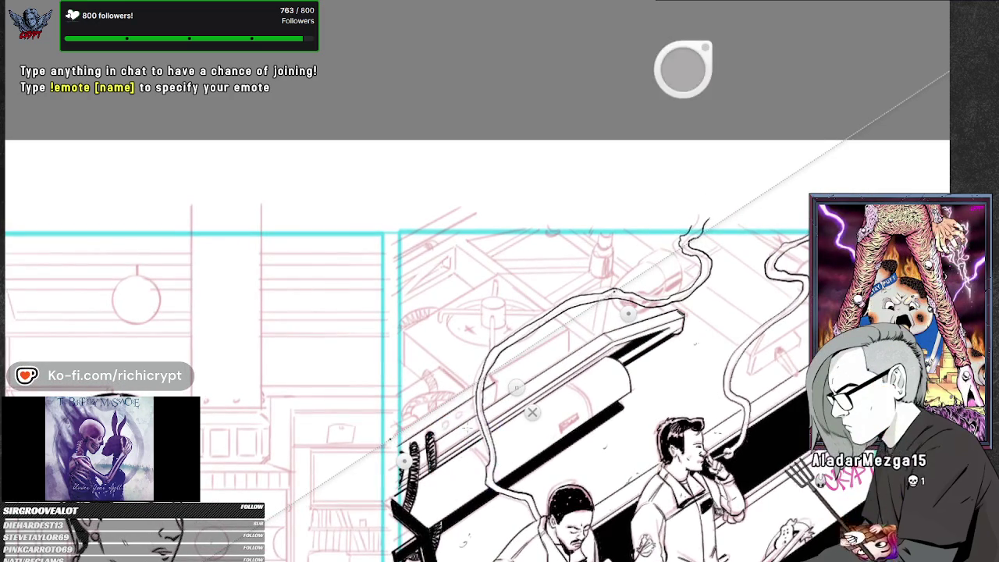
drag(429, 507, 437, 515)
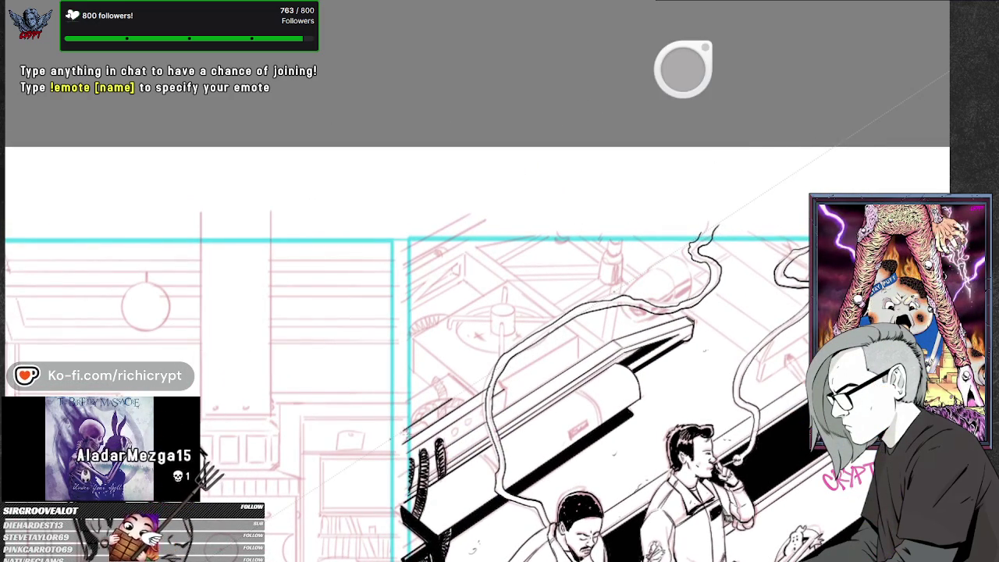
drag(445, 446, 454, 465)
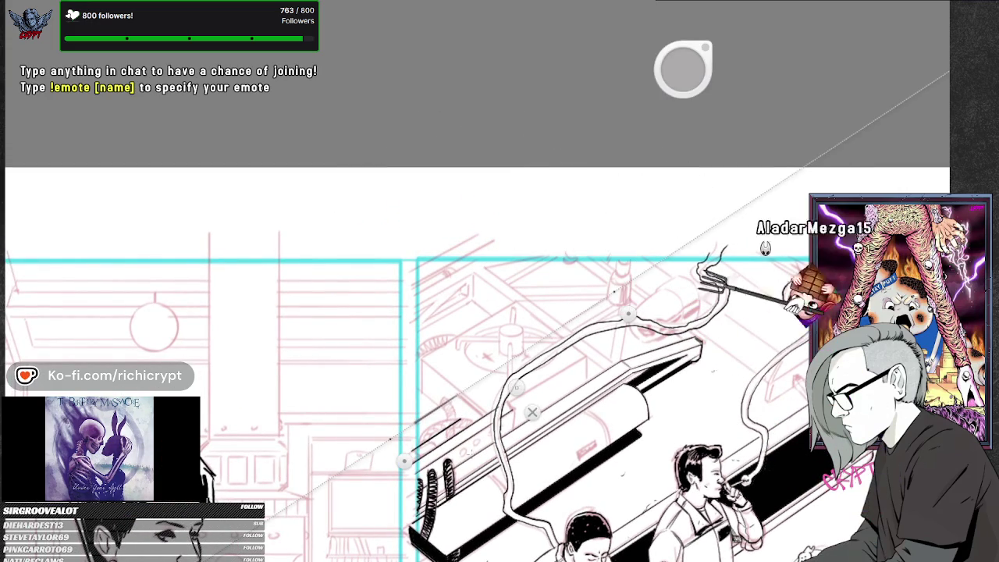
drag(577, 511, 550, 484)
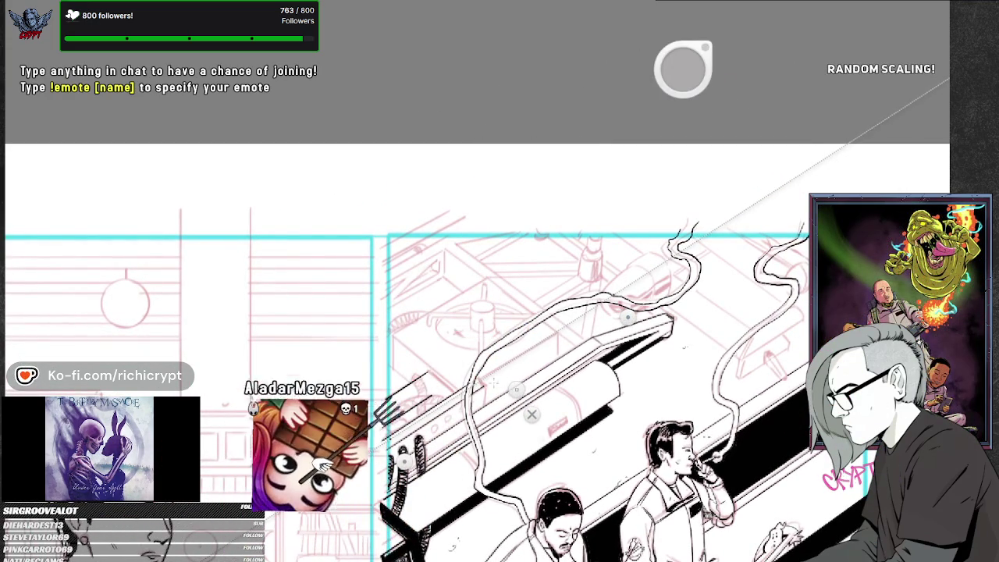
mouse_move(505, 377)
mouse_down()
mouse_move(492, 385)
mouse_move(551, 447)
mouse_up()
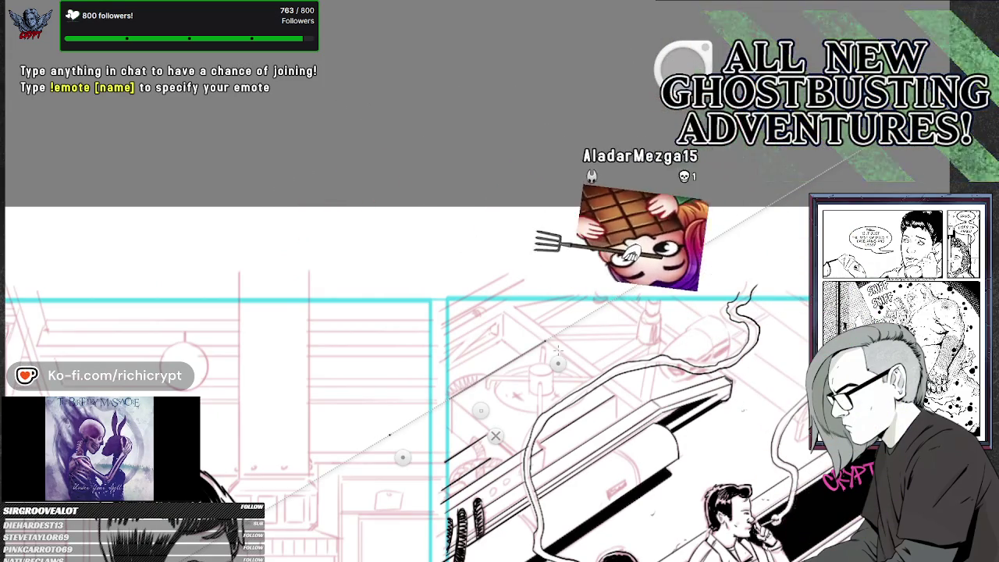
drag(590, 424, 552, 382)
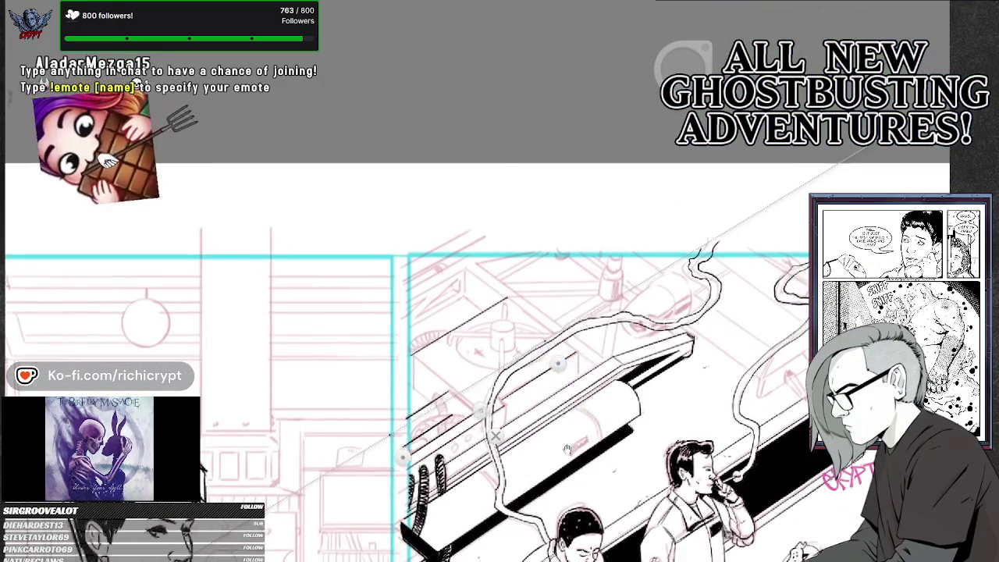
scroll(486, 408, up, 3)
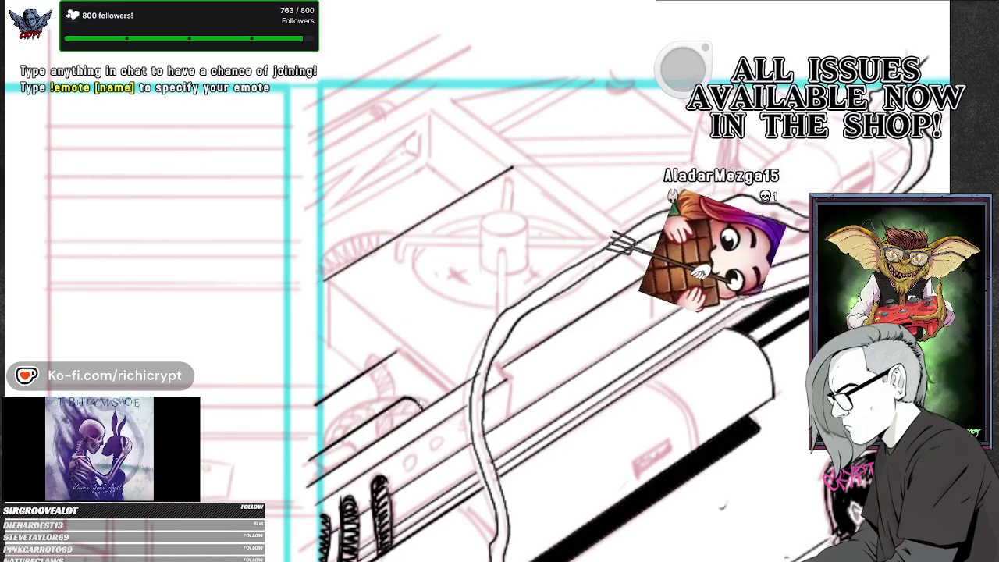
Zoom and pan to bring more of the right panel into view.
scroll(520, 379, down, 1)
scroll(521, 421, down, 1)
scroll(522, 445, down, 1)
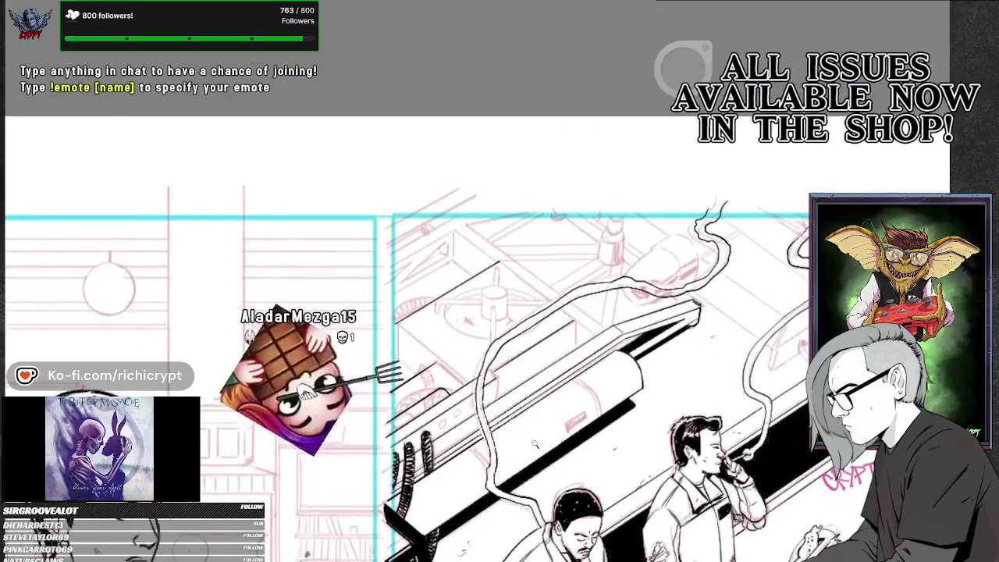
scroll(521, 445, up, 3)
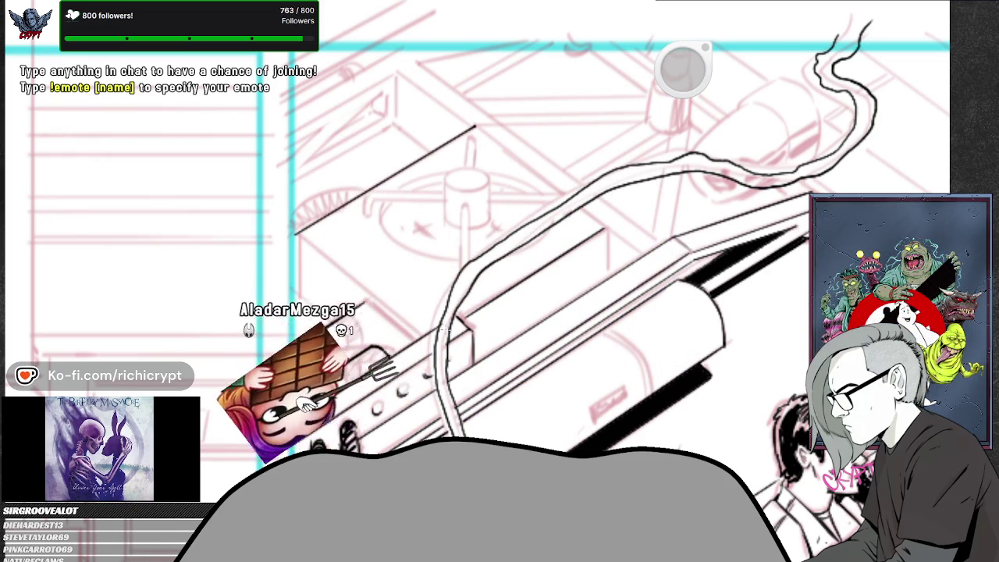
scroll(629, 319, down, 3)
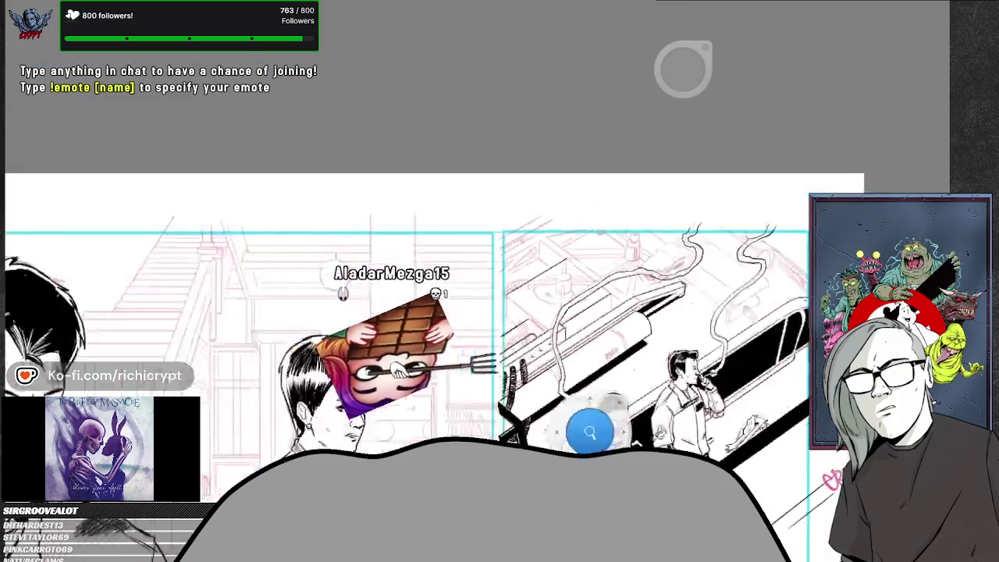
drag(437, 351, 349, 376)
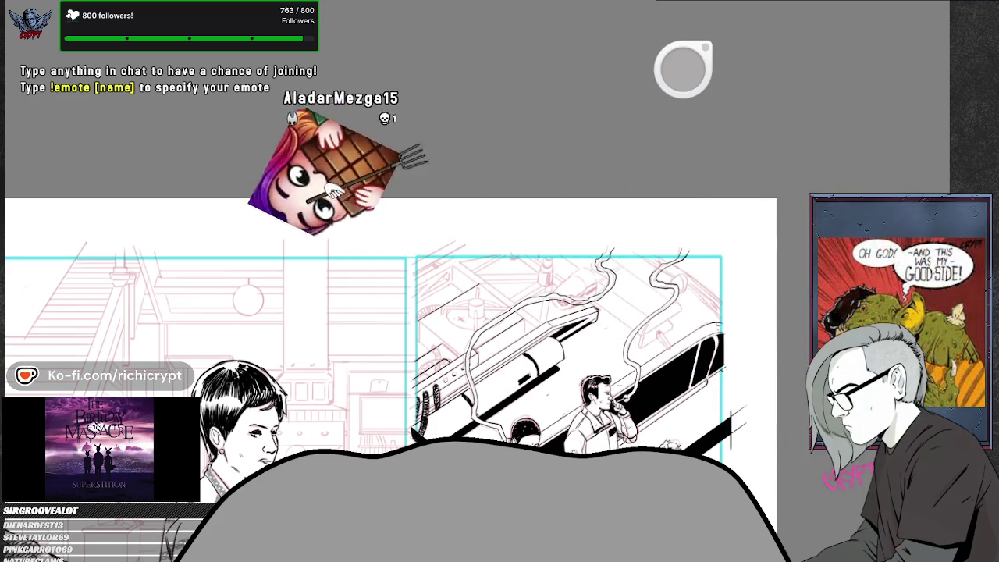
scroll(533, 419, up, 5)
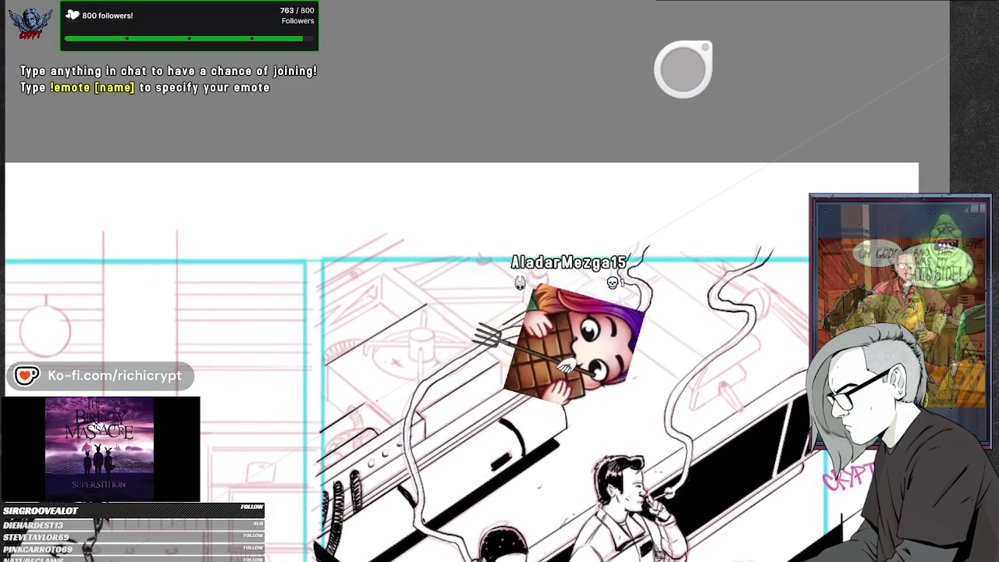
Show the ruler and shorten and tilt it to match the car roof's angle.
click(499, 401)
drag(508, 439, 559, 474)
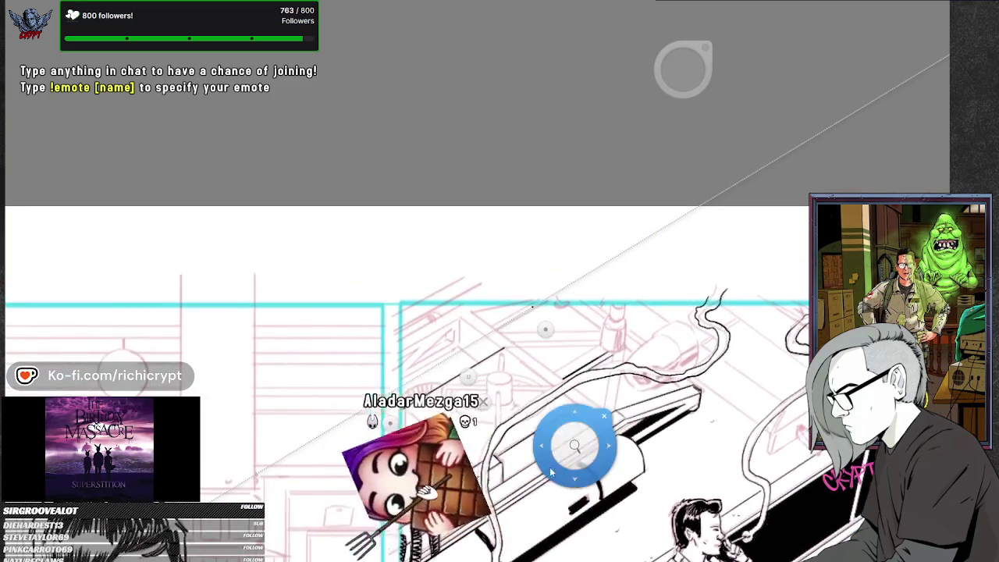
drag(467, 377, 459, 376)
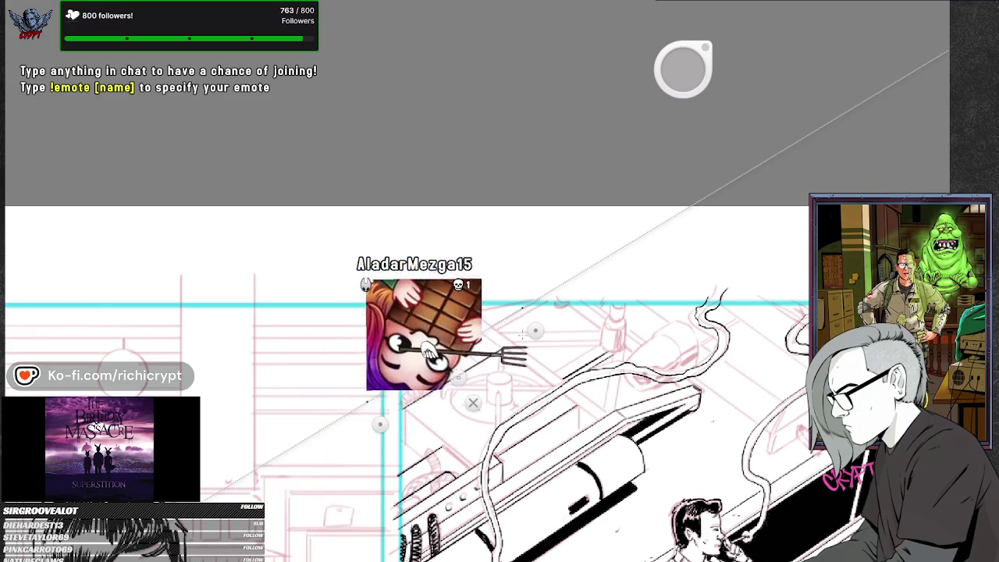
drag(535, 330, 471, 368)
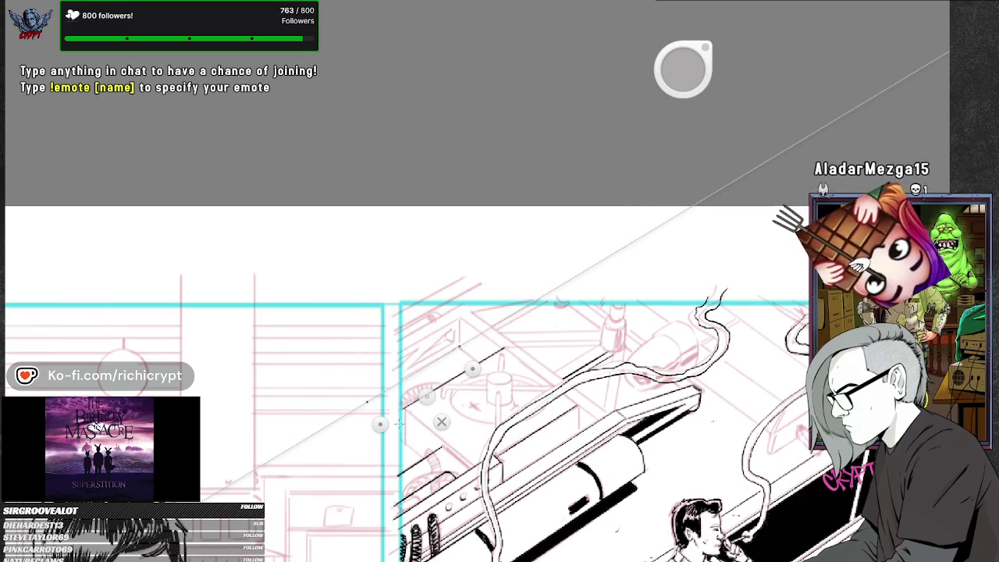
drag(379, 423, 378, 423)
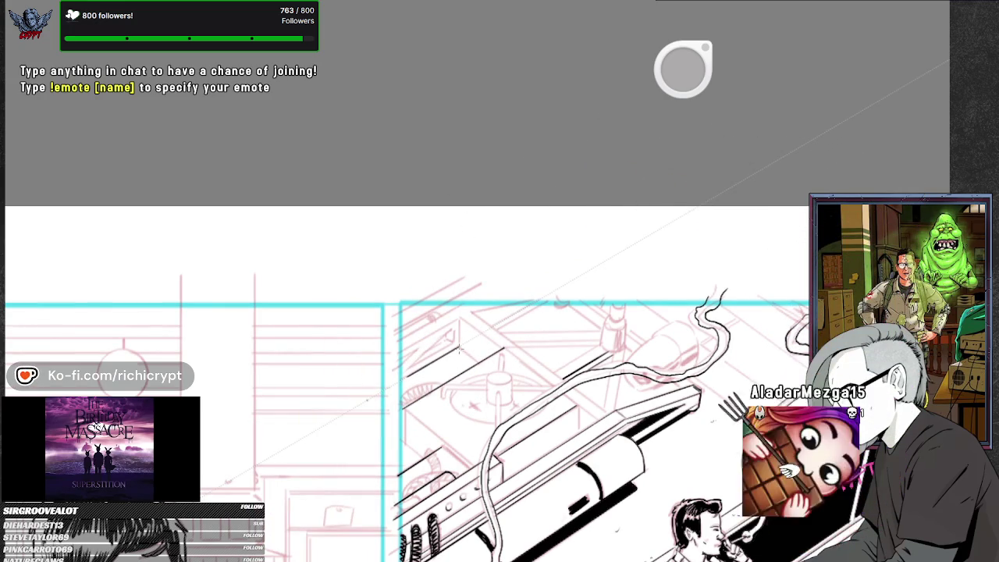
Ink parallel hatch lines along the roof's perspective angle.
drag(418, 455, 418, 461)
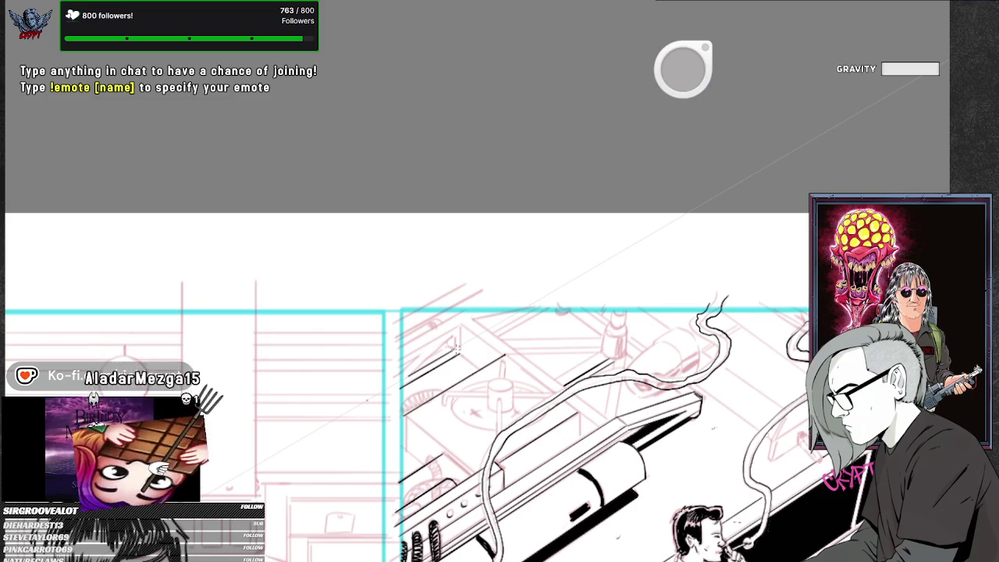
drag(456, 347, 456, 360)
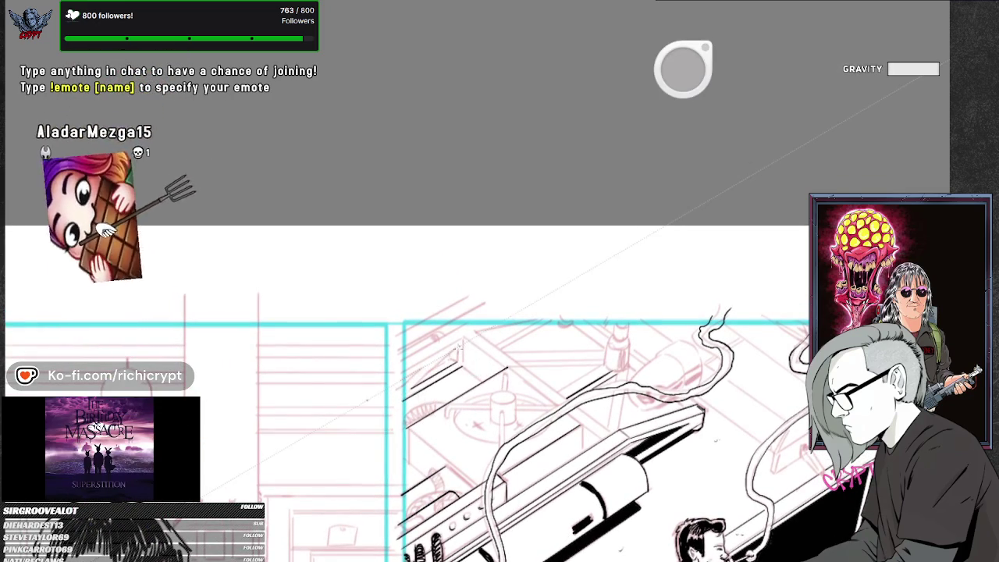
mouse_move(406, 438)
mouse_down()
mouse_move(423, 410)
mouse_move(424, 419)
mouse_up()
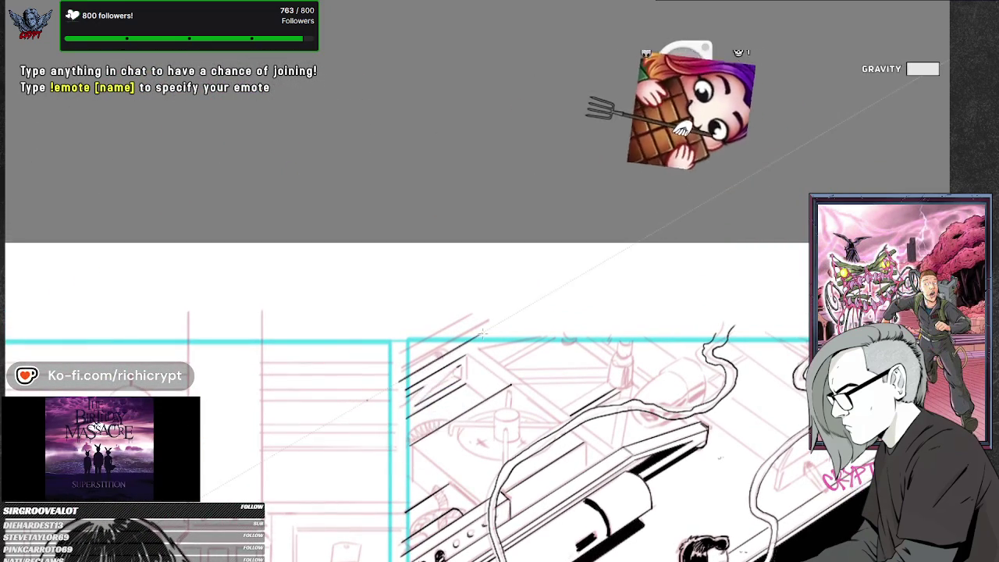
mouse_move(406, 424)
mouse_down()
mouse_move(450, 434)
mouse_move(450, 455)
mouse_up()
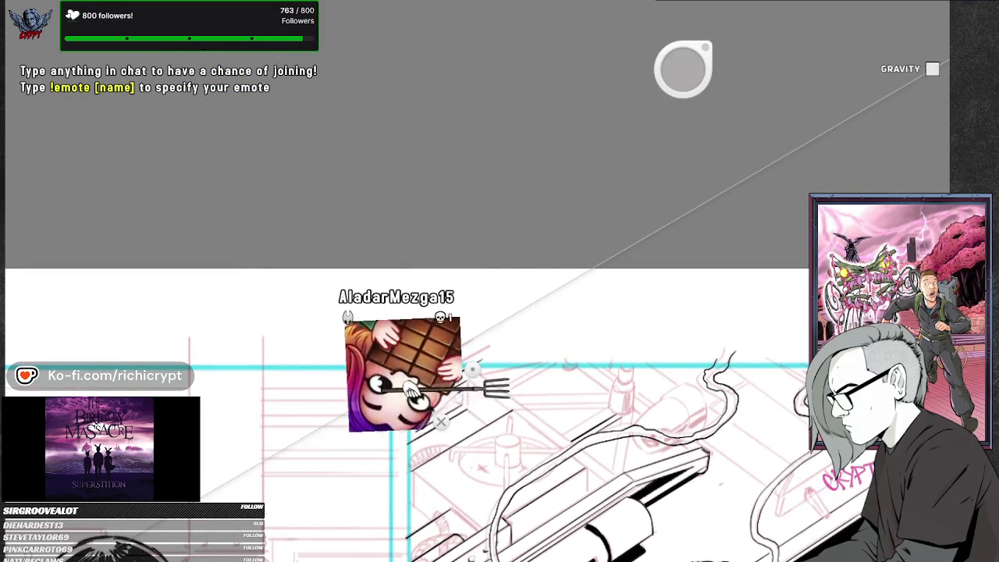
drag(400, 384, 482, 360)
drag(402, 398, 450, 370)
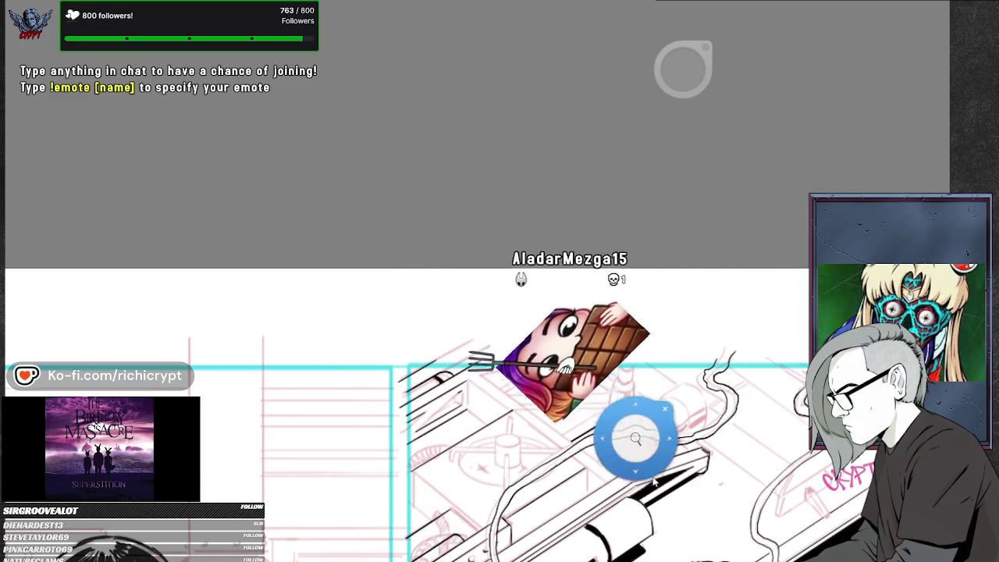
Add a short diagonal ink line on the roof near the smoking men.
drag(635, 434, 621, 359)
drag(453, 307, 445, 287)
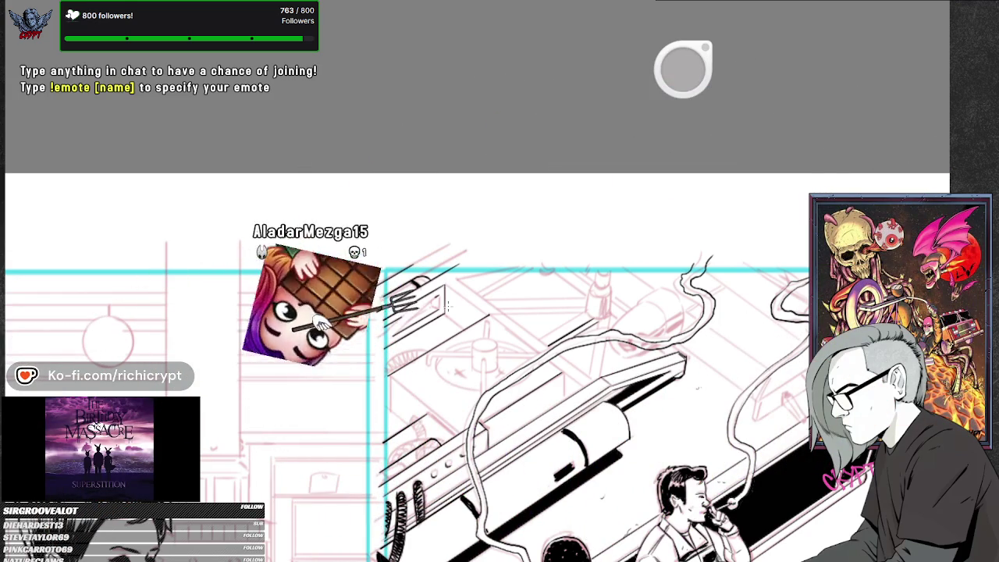
drag(579, 412, 585, 381)
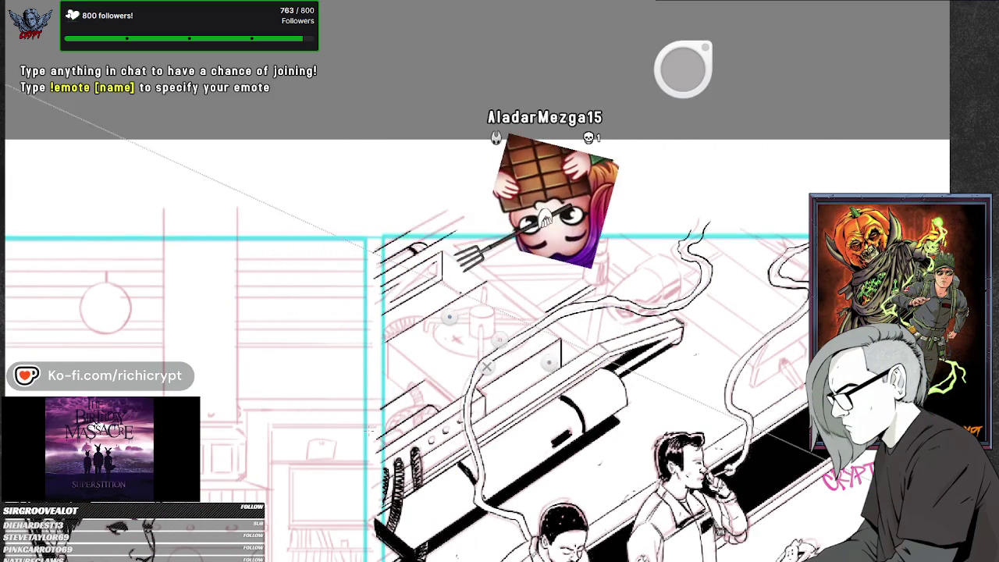
drag(489, 282, 521, 309)
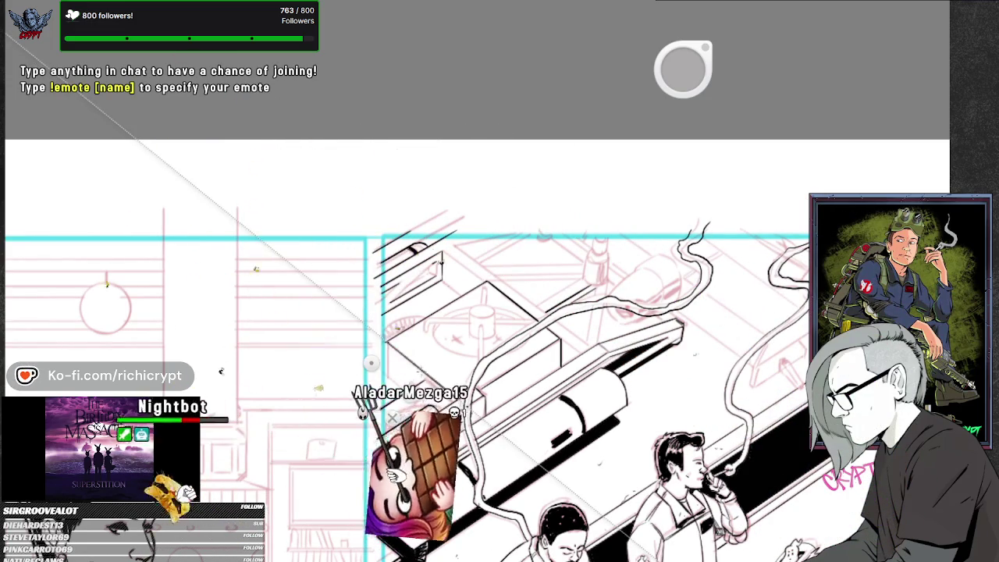
drag(490, 463, 507, 444)
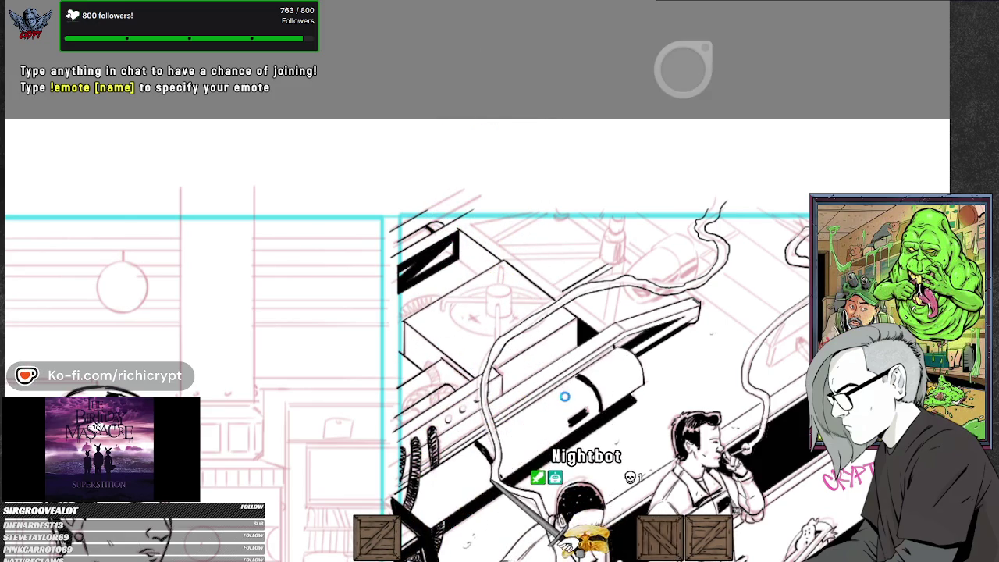
Zoom in on the Ecto-1's inked roof equipment and smoke.
scroll(488, 443, up, 3)
Ink the remaining roof equipment details, then zoom out to see the top row of panels.
scroll(500, 405, up, 2)
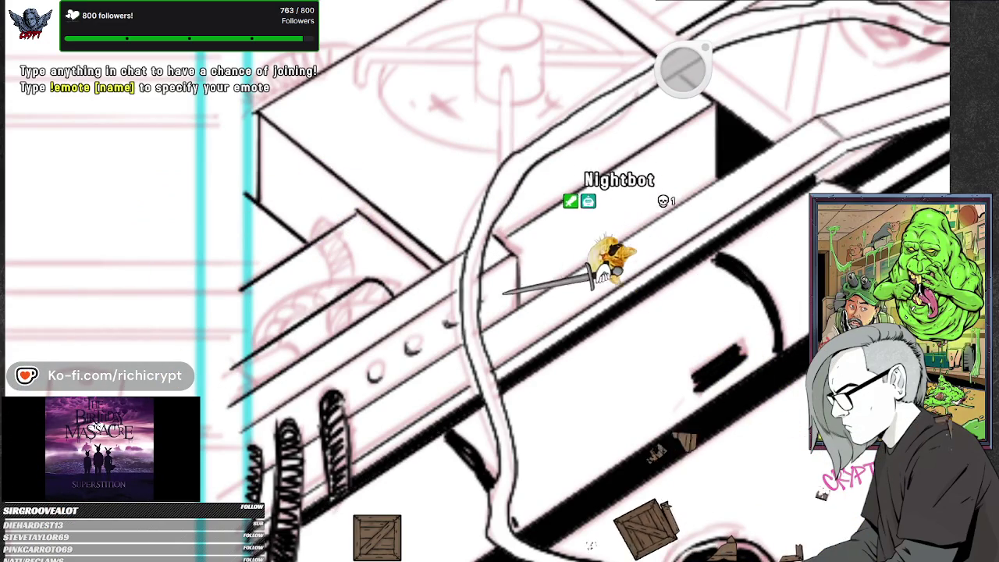
scroll(585, 445, down, 3)
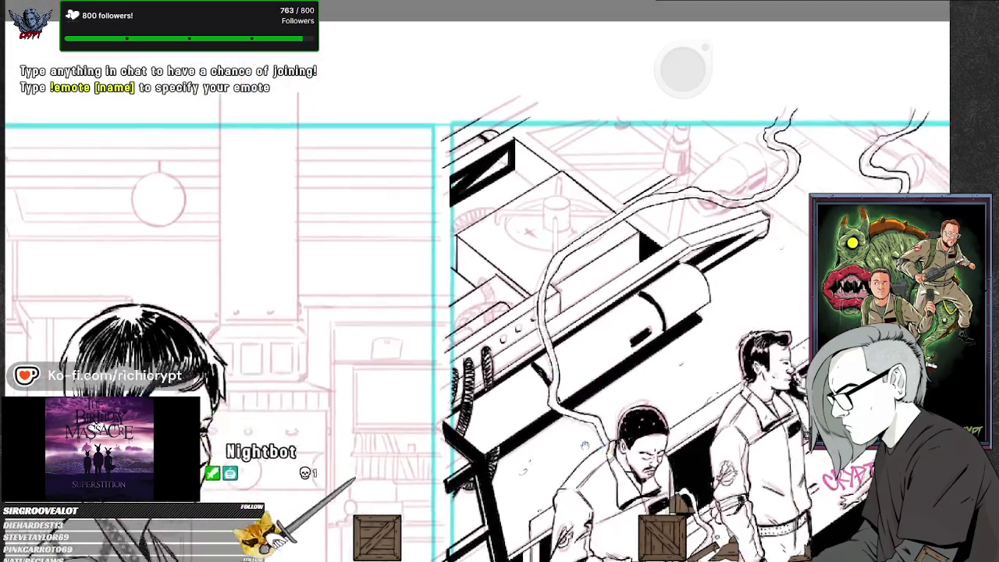
drag(584, 444, 518, 498)
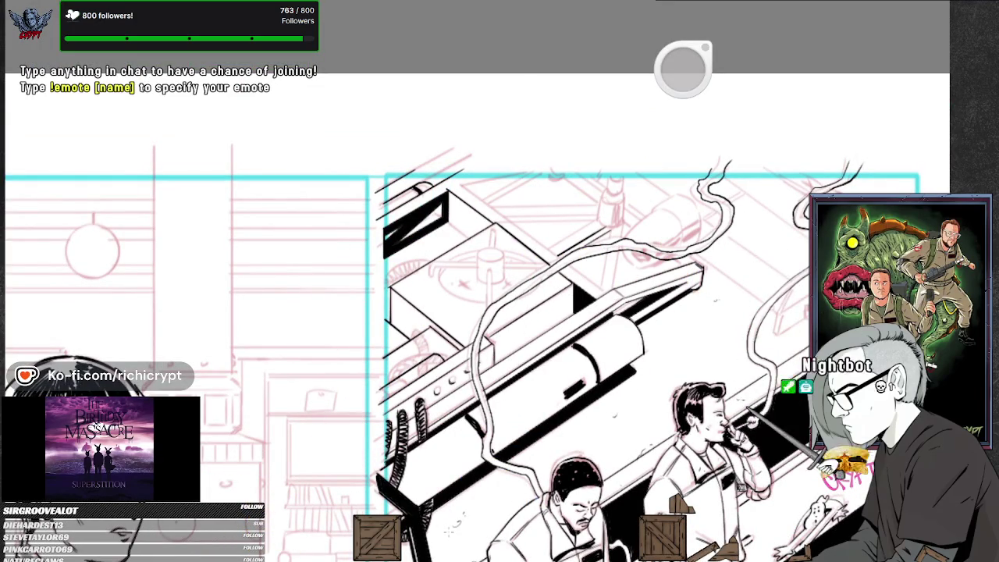
scroll(548, 232, up, 2)
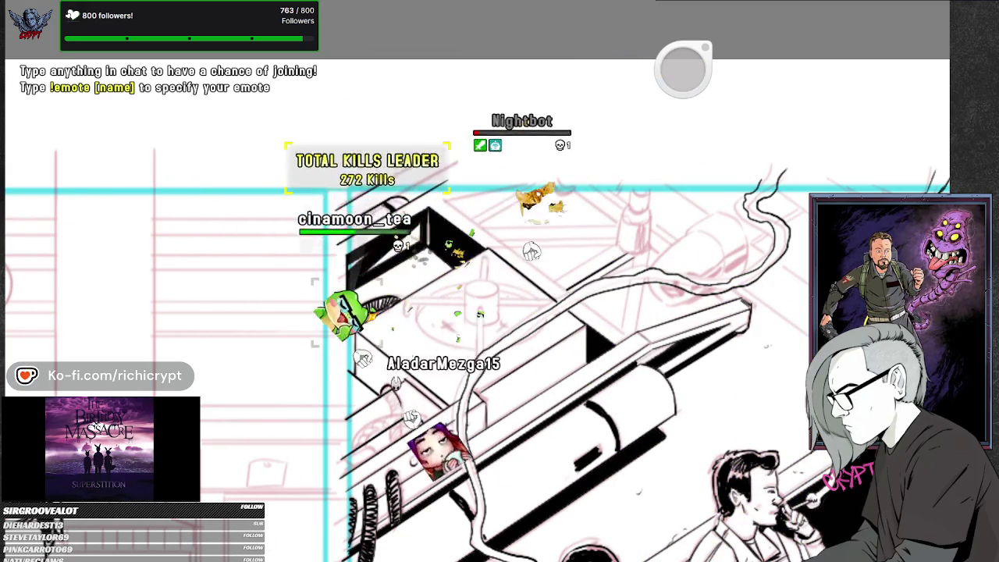
scroll(593, 312, up, 2)
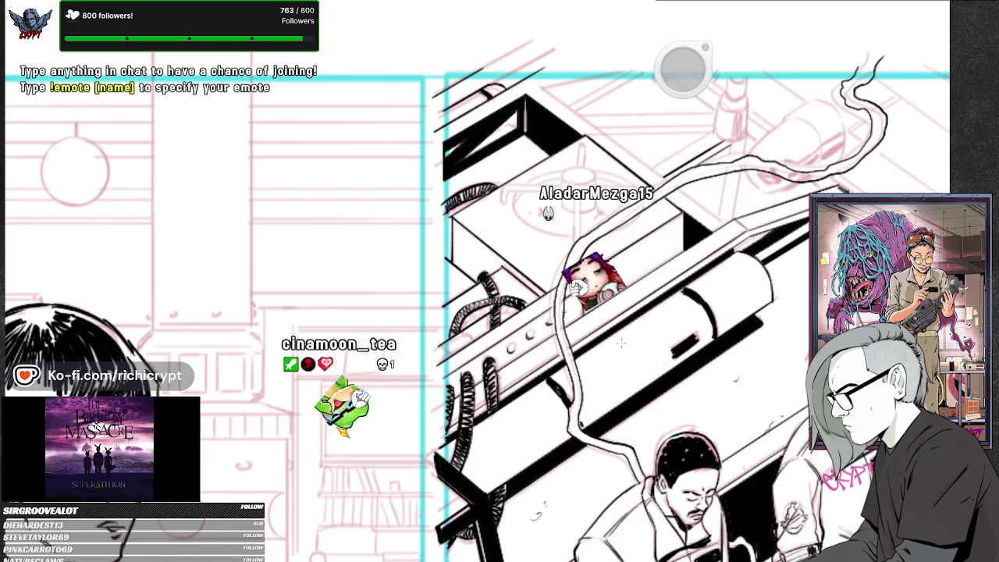
key(ctrl+minus)
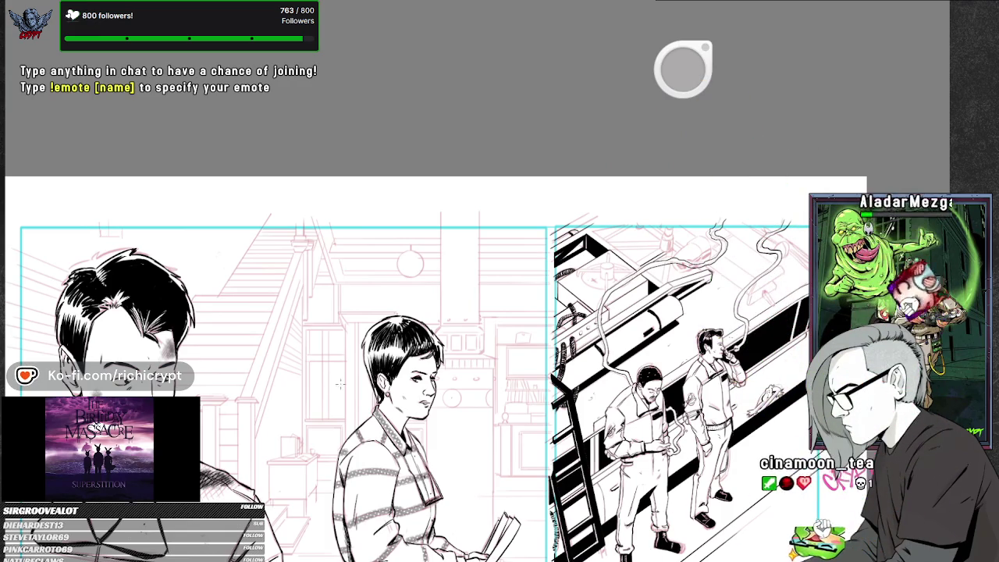
scroll(437, 366, down, 3)
scroll(323, 422, down, 2)
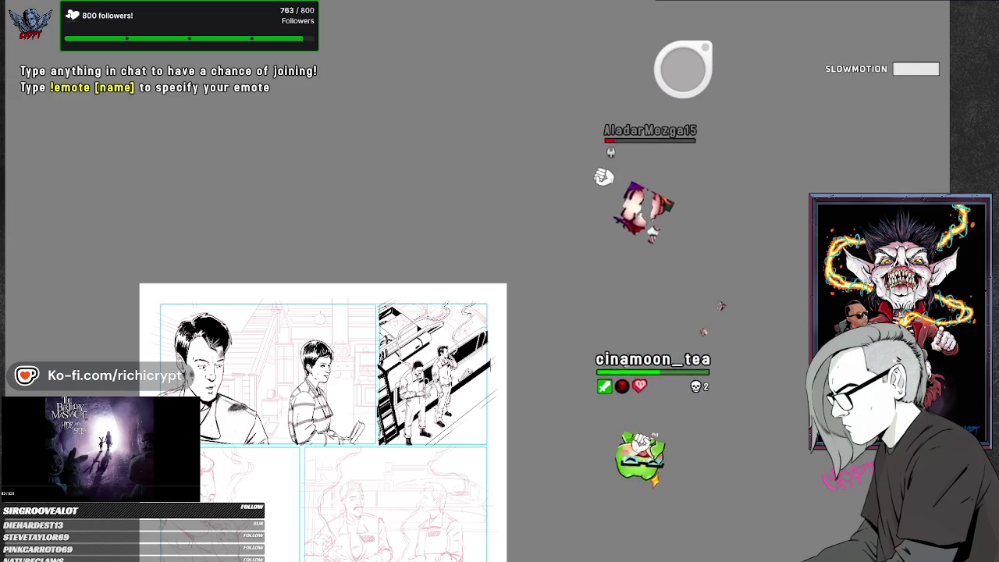
scroll(435, 407, down, 2)
scroll(398, 545, down, 1)
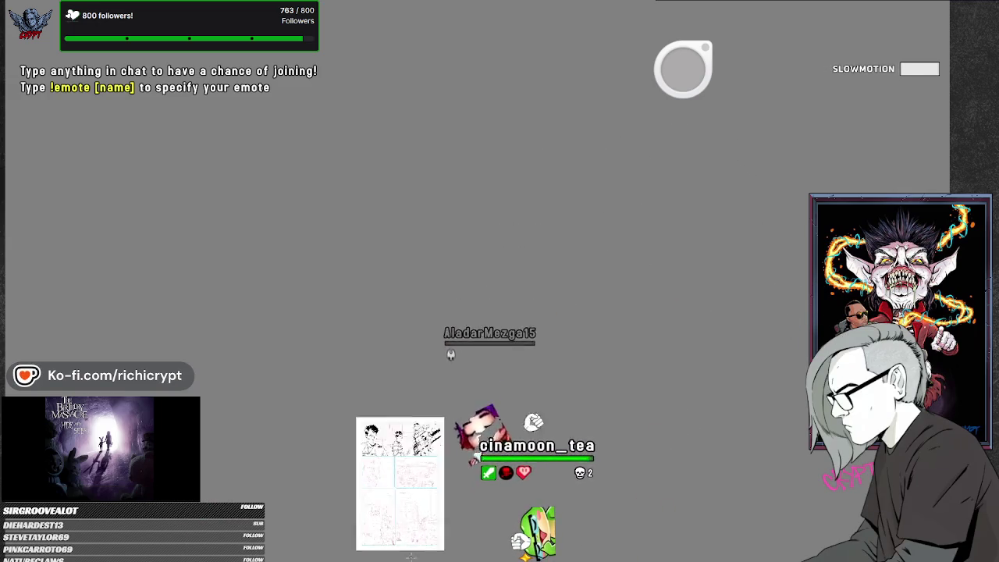
scroll(398, 546, up, 3)
scroll(399, 545, up, 2)
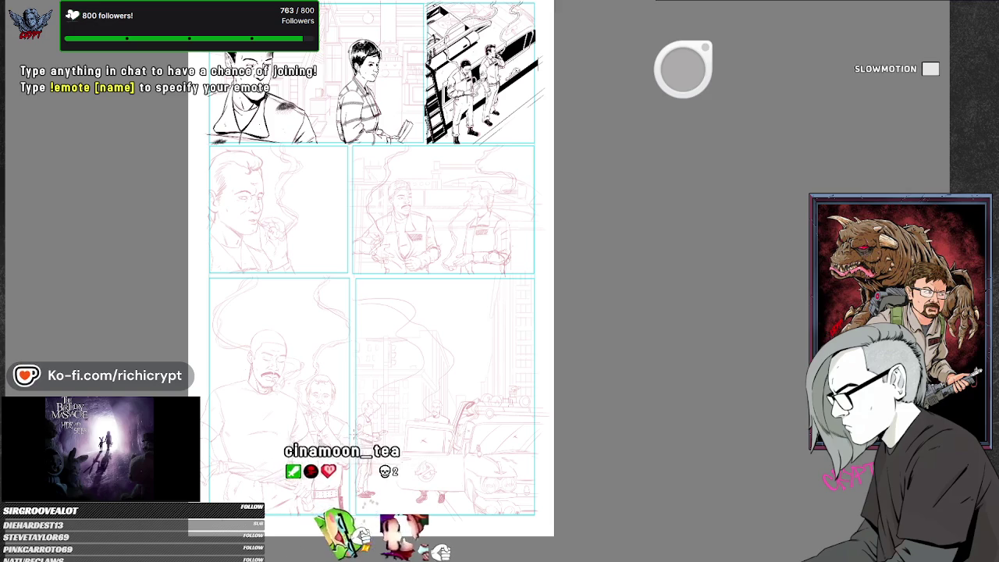
scroll(354, 434, down, 2)
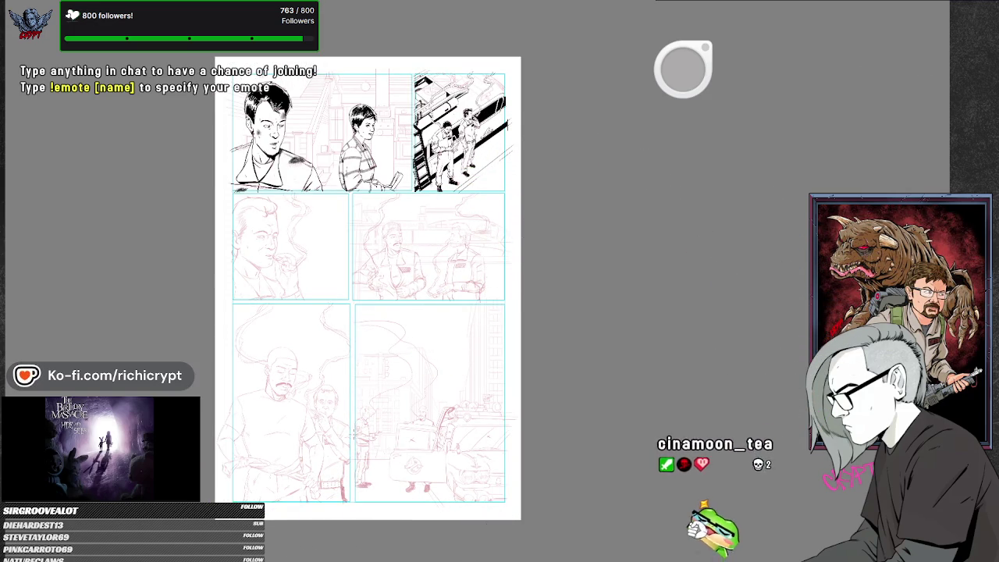
scroll(464, 94, down, 1)
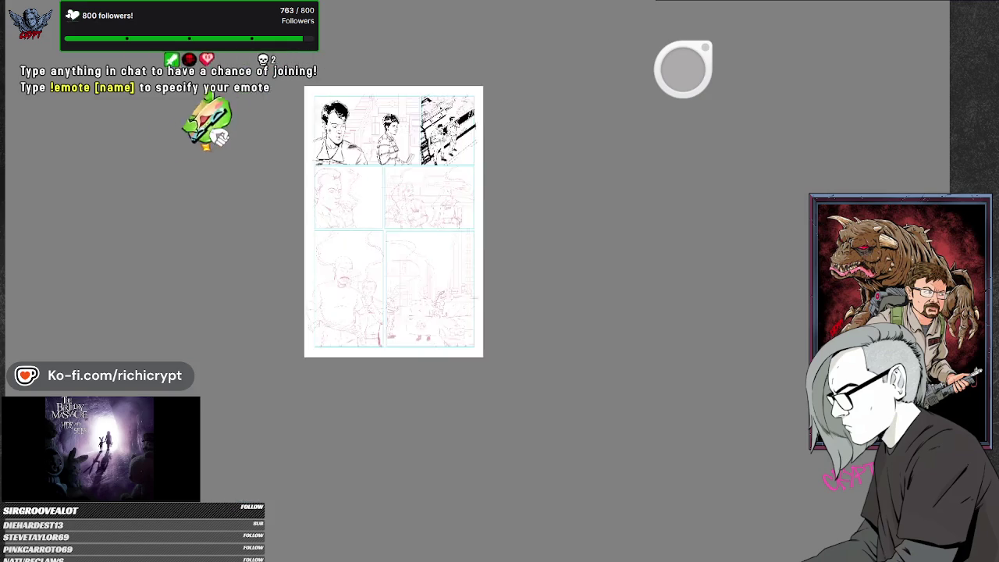
scroll(465, 94, up, 2)
scroll(465, 94, up, 2)
scroll(465, 94, up, 2)
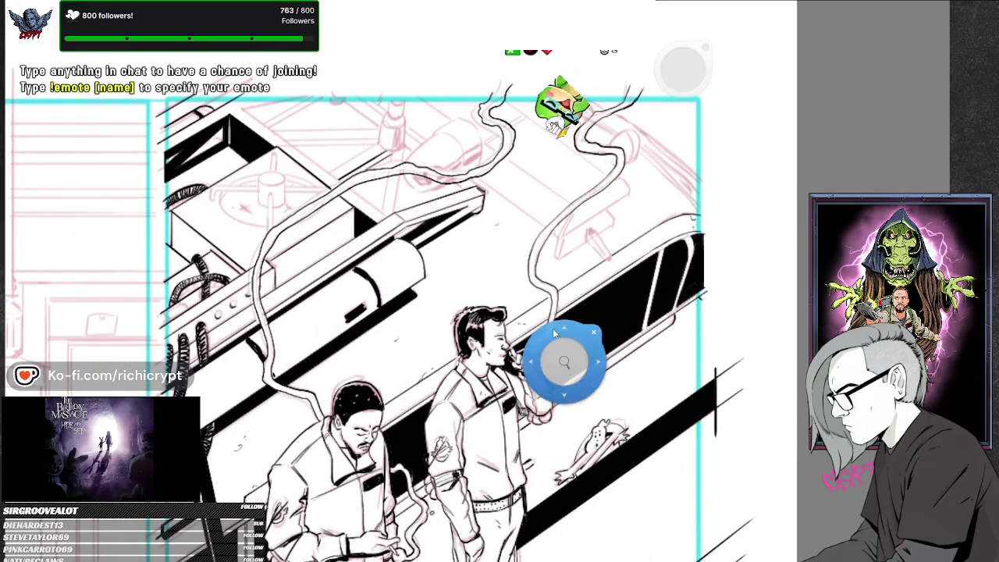
Move the perspective ruler's eye-level line and level the canvas view.
scroll(524, 357, down, 1)
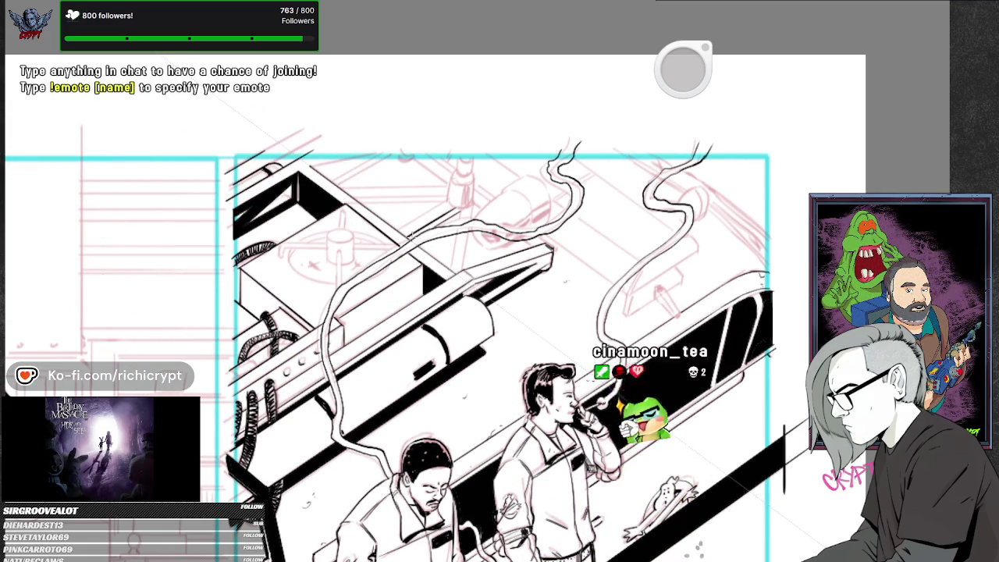
drag(392, 259, 449, 188)
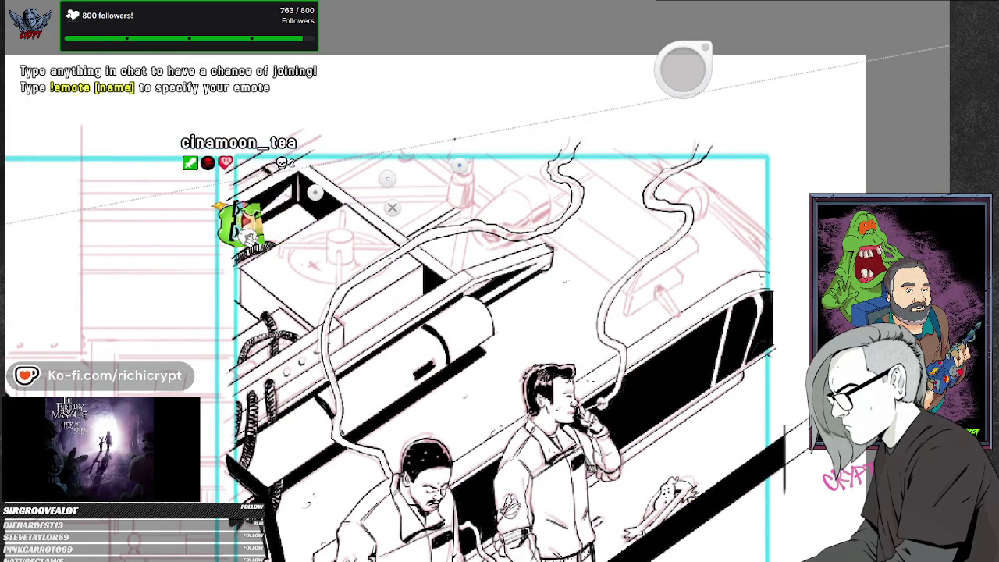
key(p)
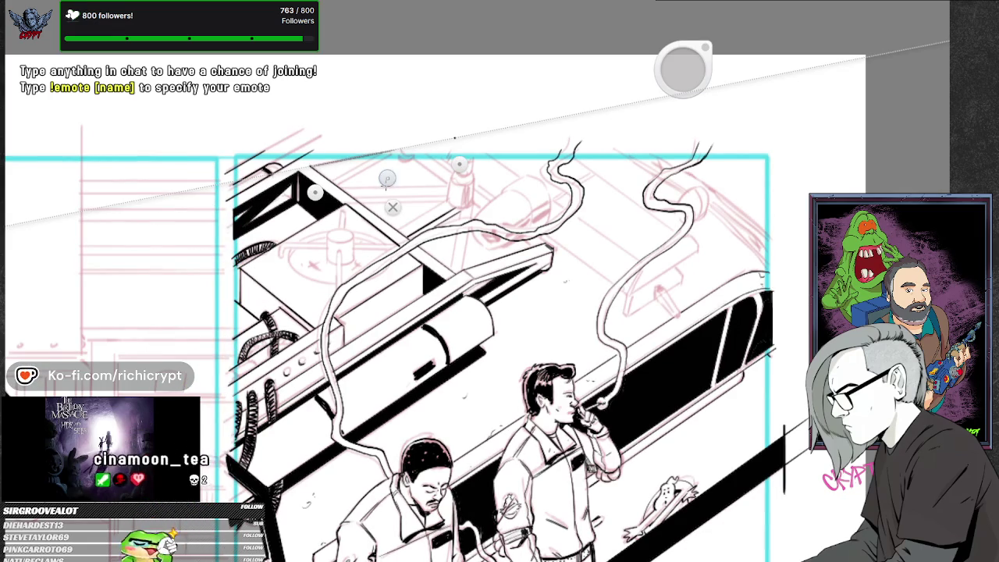
drag(535, 292, 547, 323)
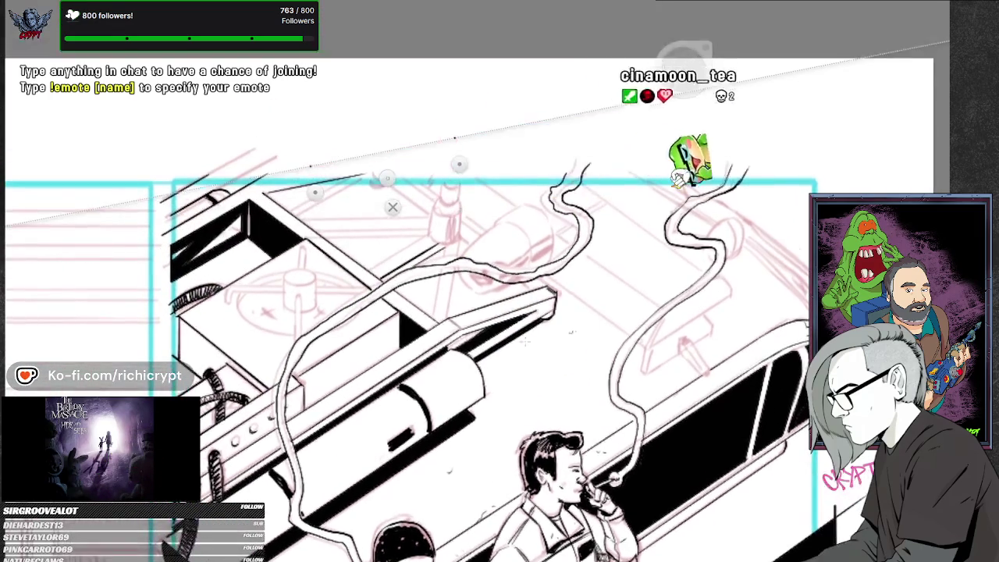
Angle the perspective guide along the car's roof edge, toggling its handles with P.
drag(459, 164, 462, 165)
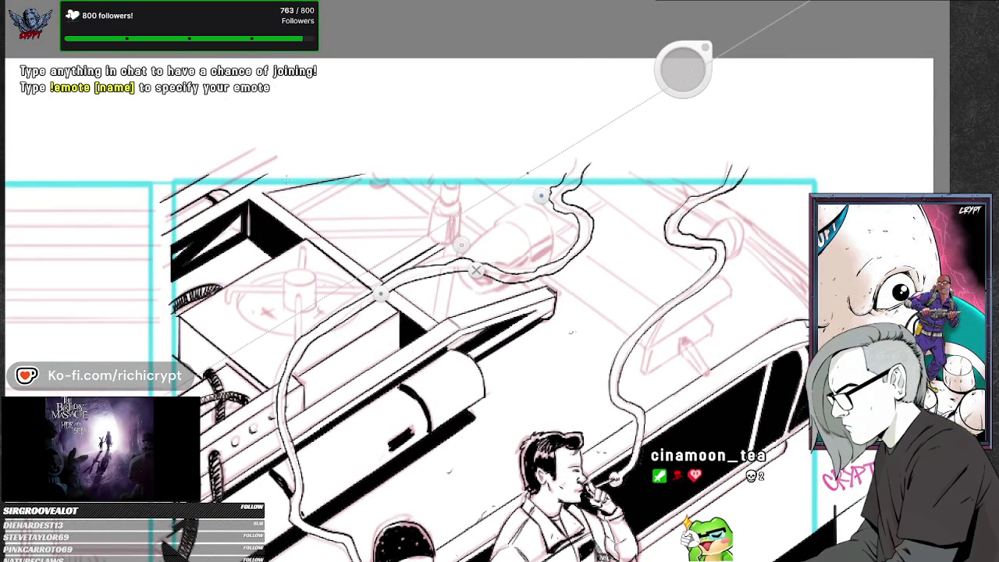
key(p)
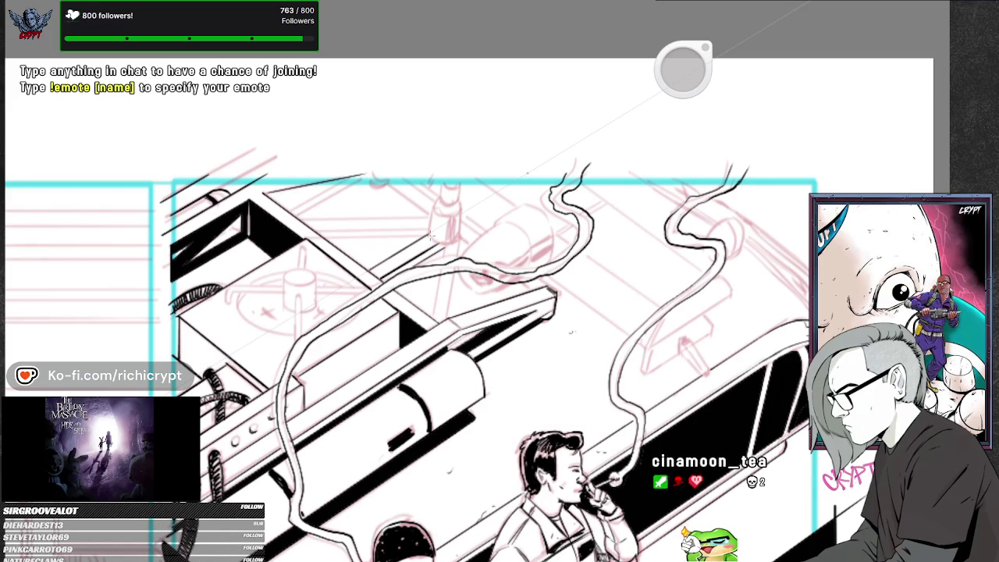
mouse_move(461, 244)
mouse_down()
mouse_move(379, 290)
mouse_move(393, 238)
mouse_up()
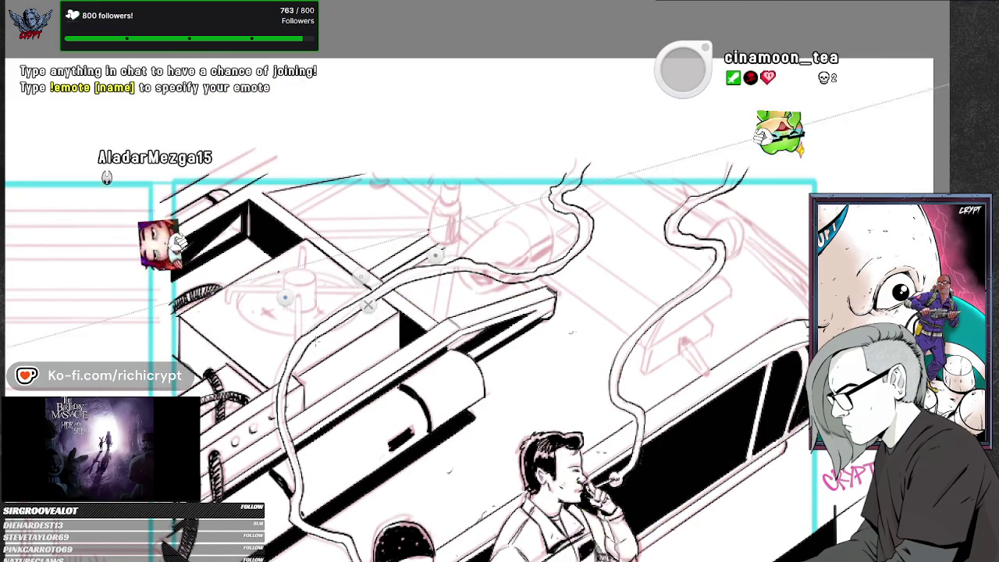
key(p)
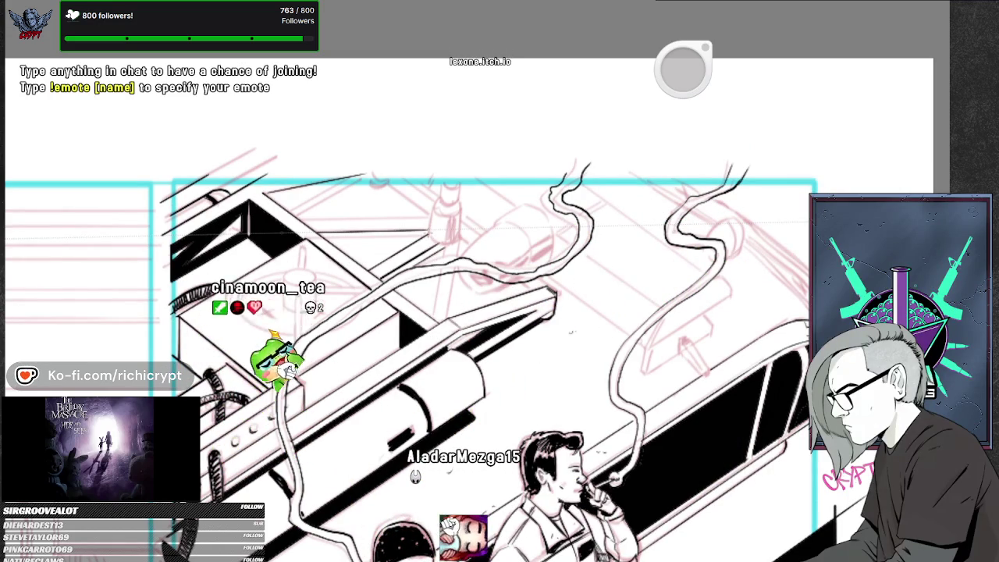
key(p)
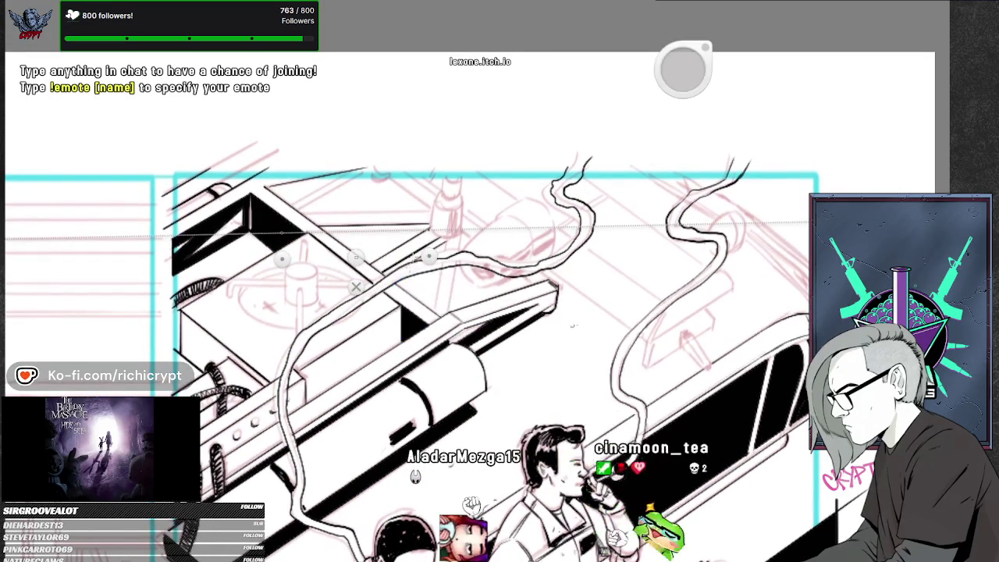